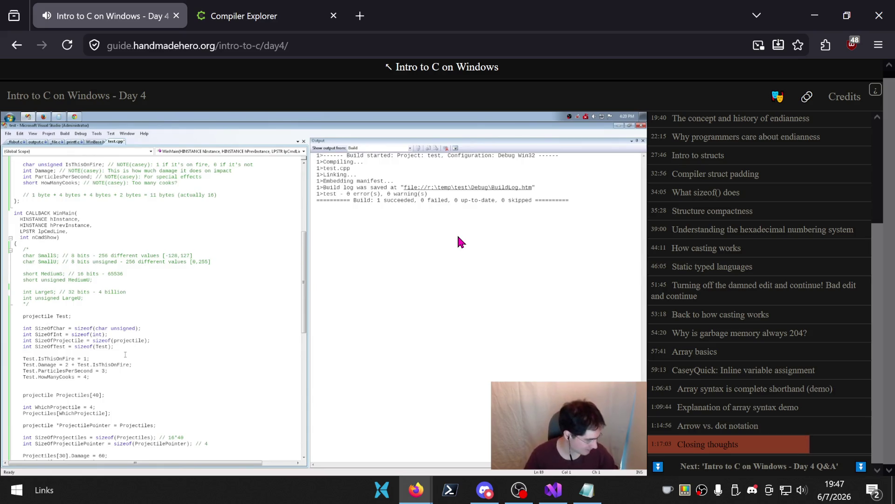
# - Pause the Intro to C on Windows Day 4 video at 1:18:42, during its closing thoughts
pyautogui.moveTo(424, 265)
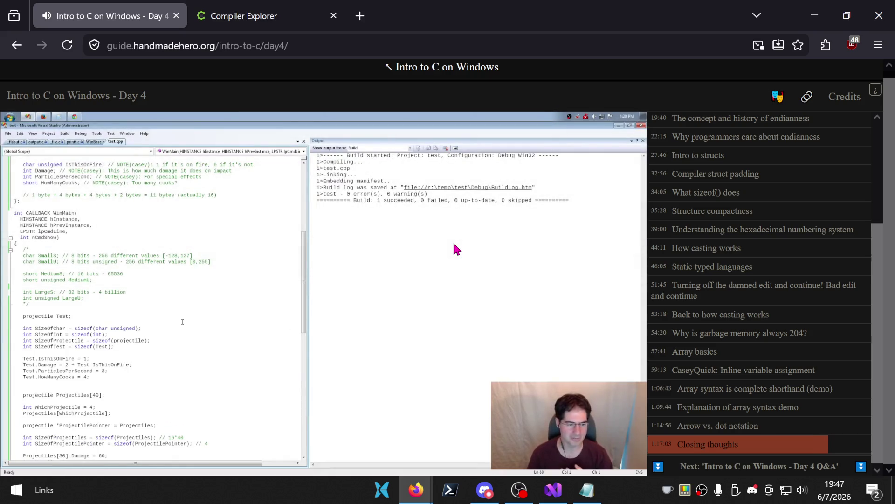
pyautogui.click(455, 248)
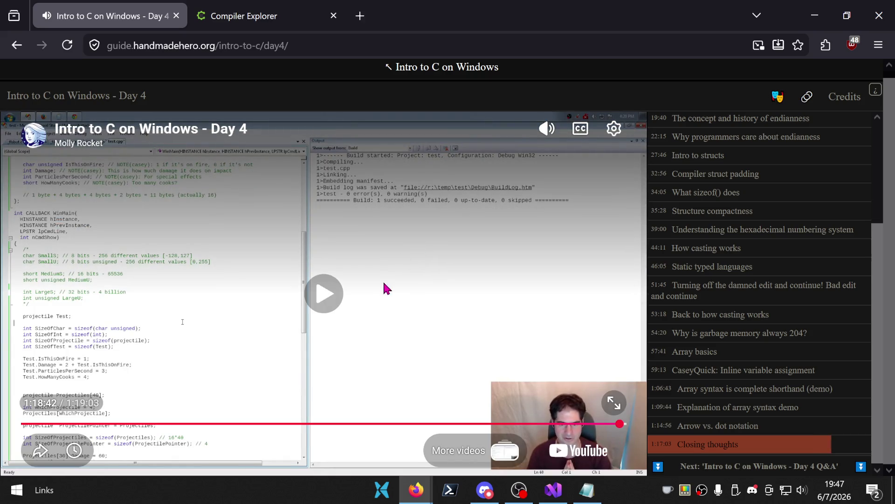
# - Search Brave for 'pragma pack' in a new tab
pyautogui.click(366, 17)
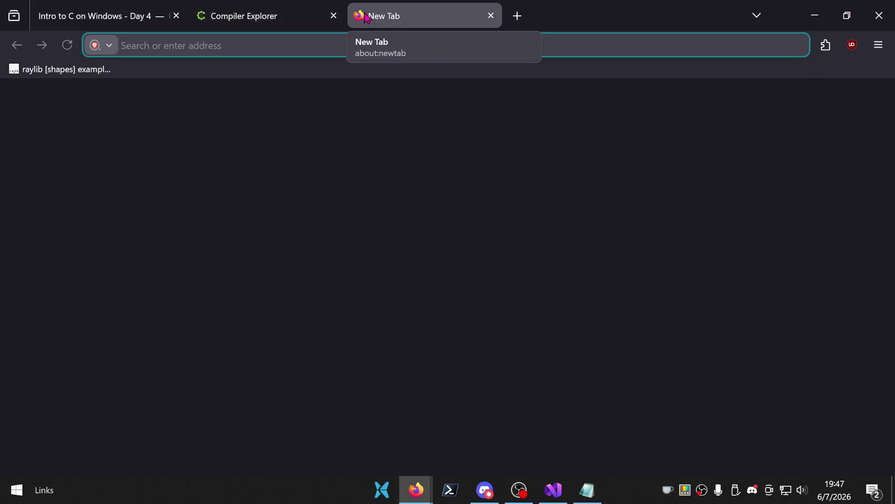
pyautogui.write('pragma pack')
pyautogui.press('Return')
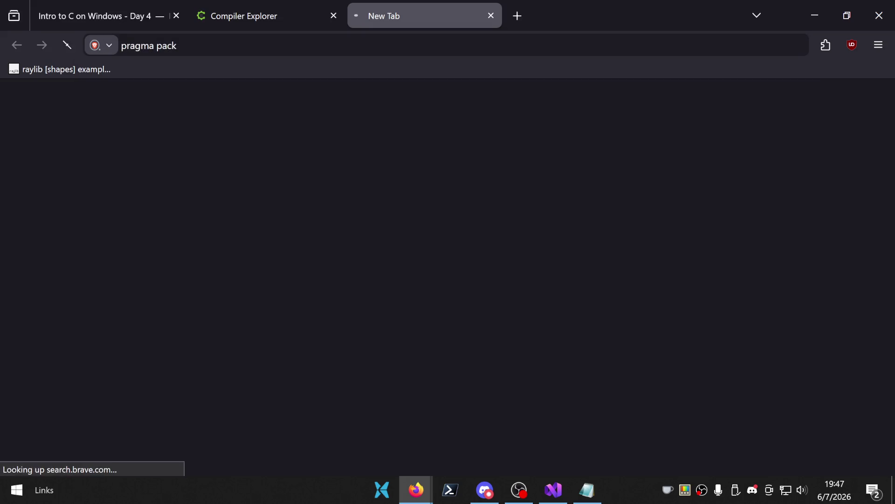
pyautogui.scroll(-3, 303, 273)
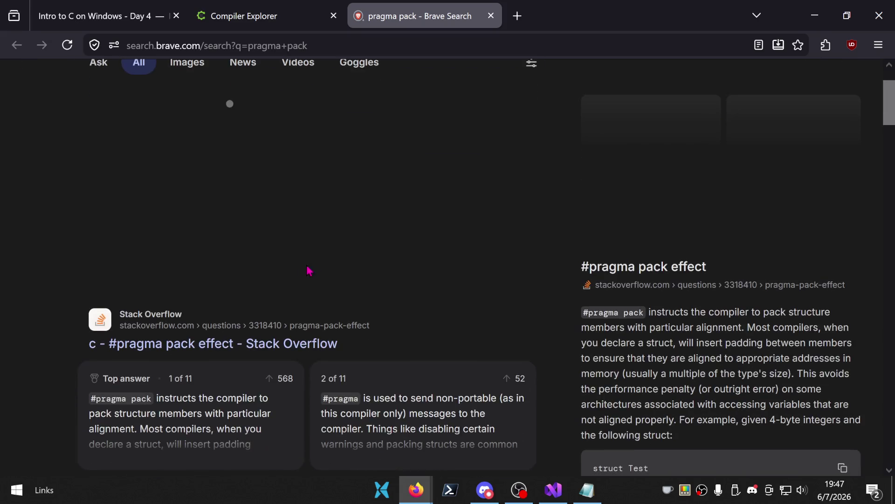
# - Expand the full pragma pack AI summary and read through its examples
pyautogui.scroll(3, 309, 270)
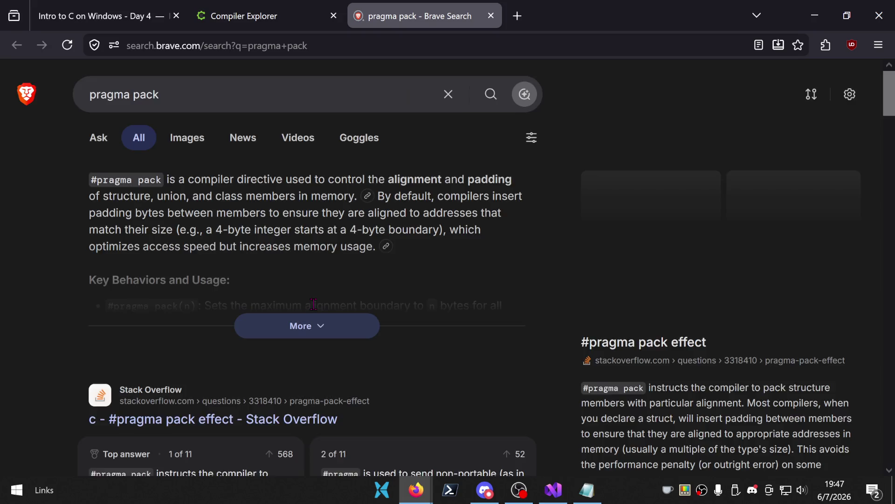
pyautogui.scroll(-3, 313, 304)
pyautogui.click(301, 251)
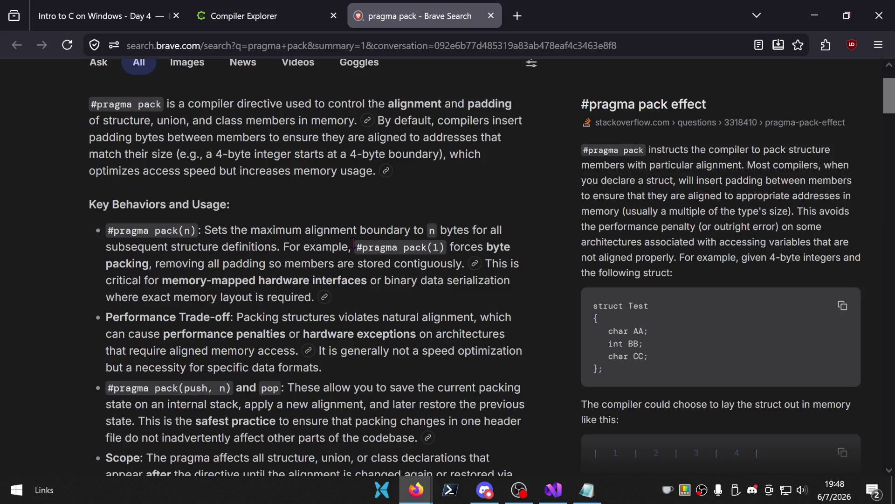
pyautogui.scroll(-3, 354, 243)
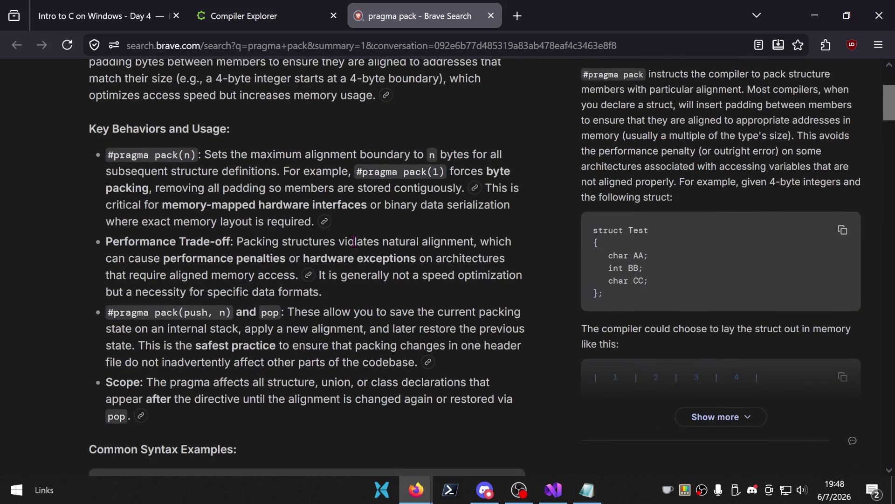
pyautogui.scroll(-5, 356, 243)
pyautogui.scroll(-1, 774, 140)
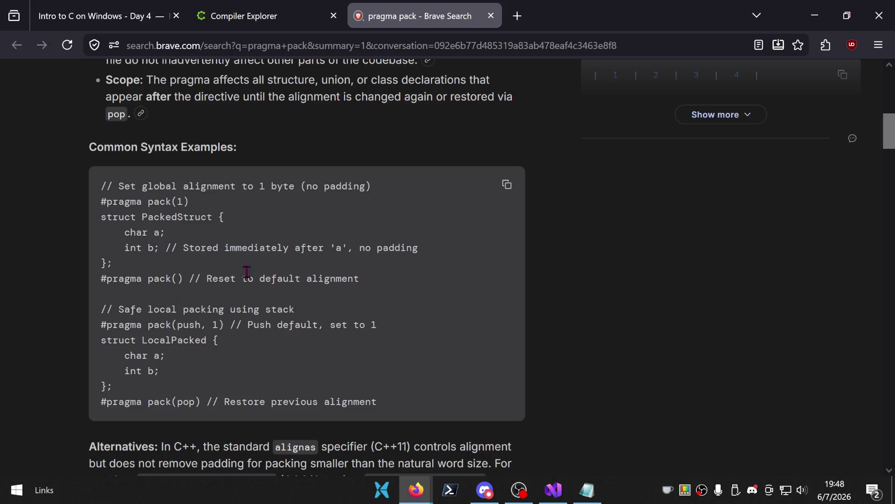
pyautogui.scroll(-1, 223, 264)
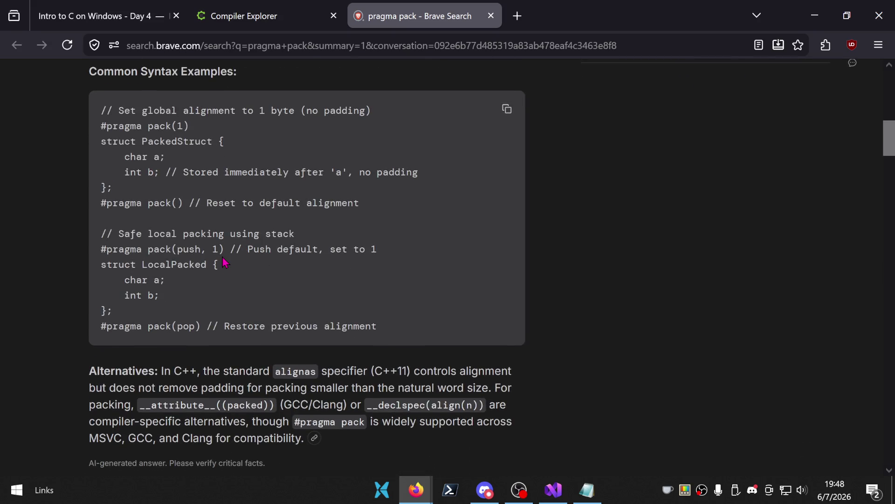
pyautogui.scroll(2, 224, 261)
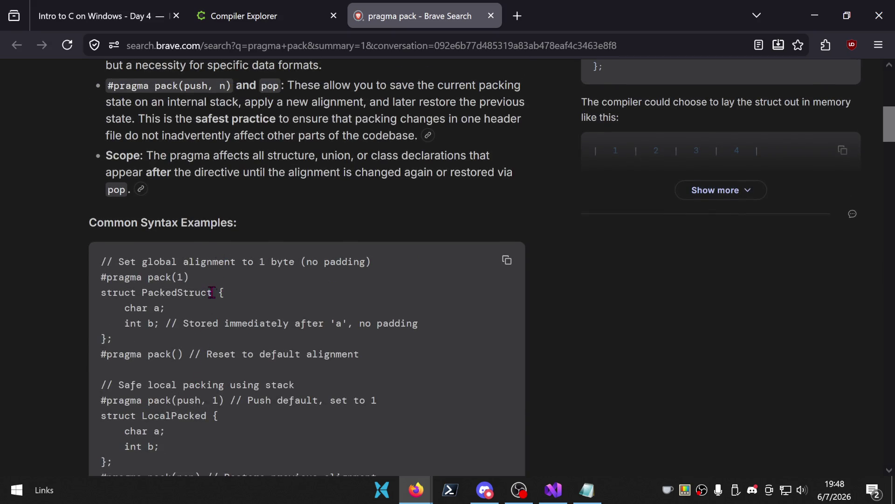
# - Insert '#pragma pack(1)' above the Projectile typedef in Compiler Explorer
pyautogui.moveTo(200, 282); pyautogui.dragTo(89, 280)
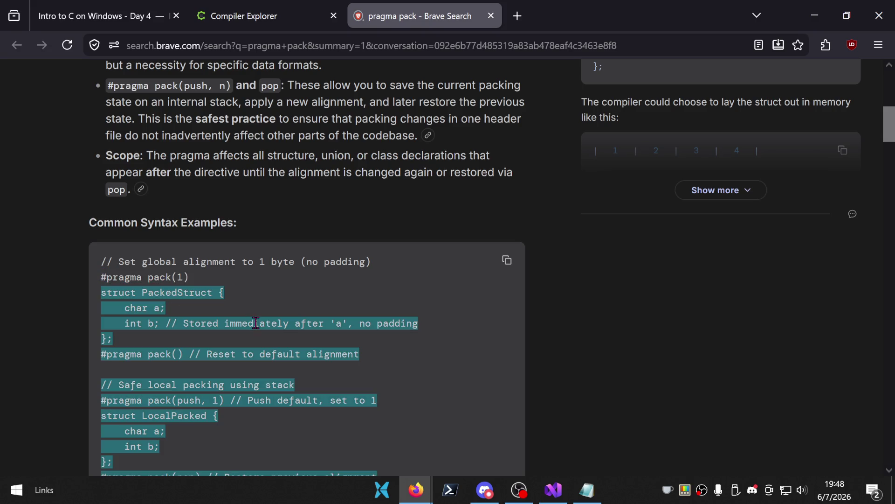
pyautogui.click(227, 292)
pyautogui.moveTo(200, 277); pyautogui.dragTo(95, 282)
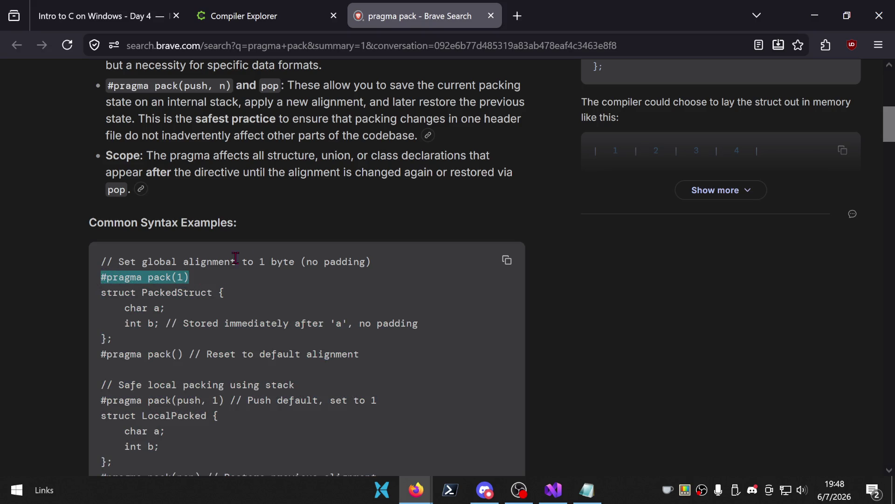
pyautogui.click(243, 16)
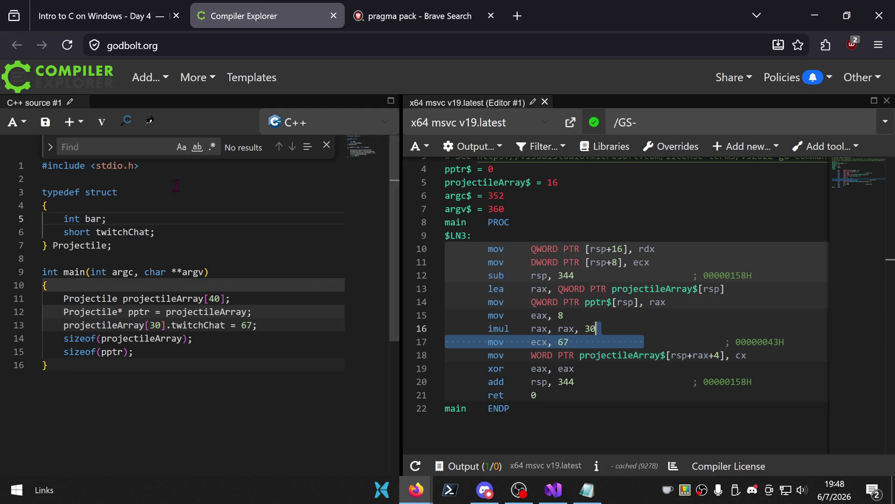
pyautogui.click(152, 177)
pyautogui.press('Return')
pyautogui.write('#pragma pack(1)')
# - Copy the '#pragma pack()' reset line from the search results
pyautogui.click(420, 16)
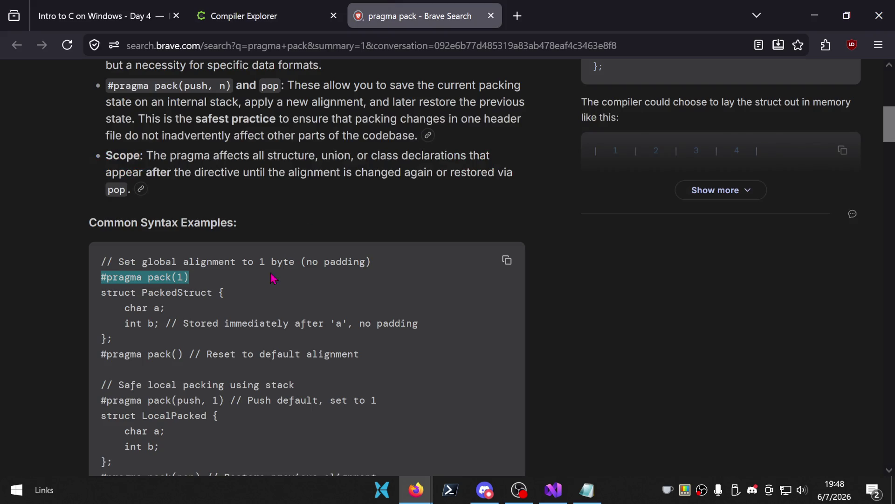
pyautogui.moveTo(182, 355)
pyautogui.mouseDown()
pyautogui.moveTo(91, 355)
pyautogui.moveTo(159, 376)
pyautogui.moveTo(191, 356)
pyautogui.moveTo(99, 357)
pyautogui.mouseUp()
pyautogui.hotkey('ctrl', 'c')
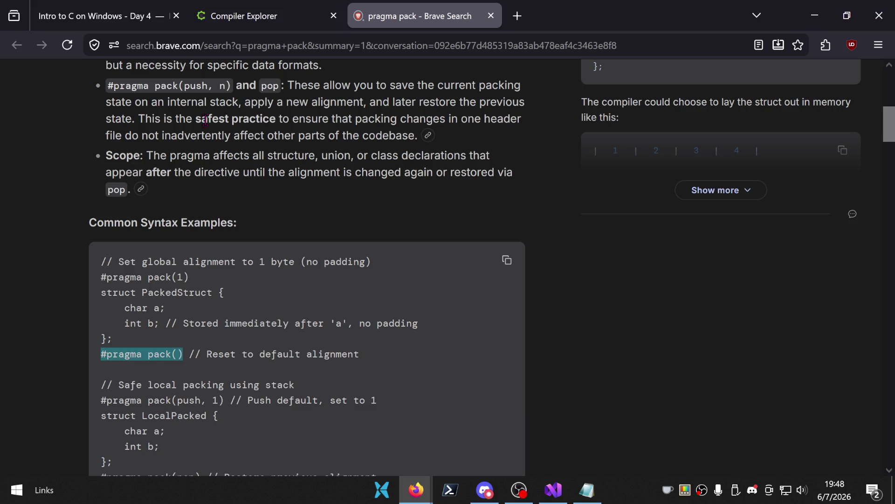
pyautogui.click(243, 16)
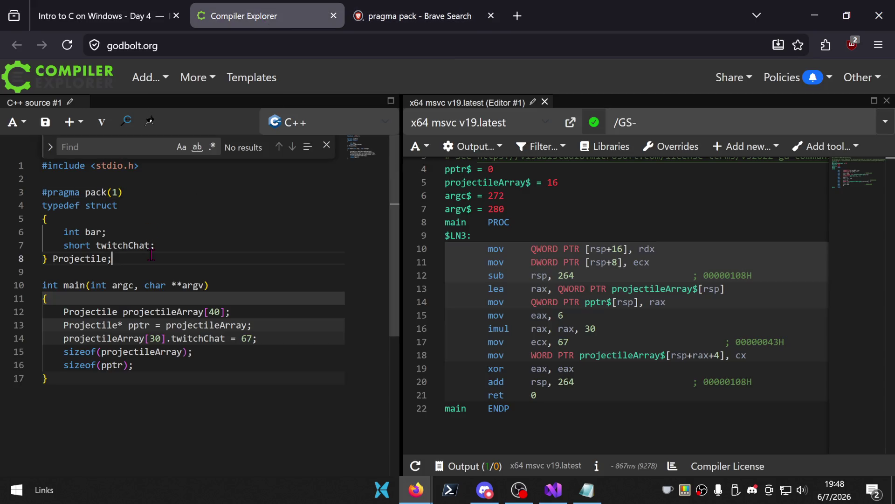
pyautogui.press('Return')
pyautogui.hotkey('ctrl', 'v')
pyautogui.write('// MSVC has pragma')
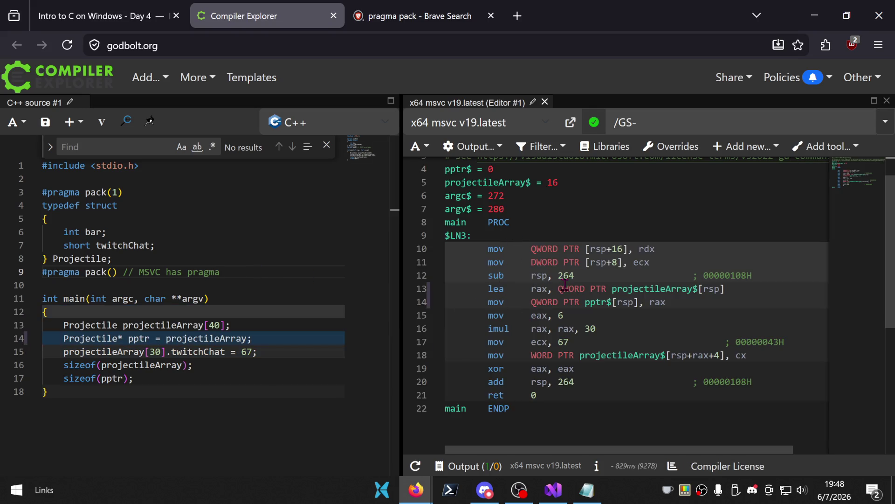
pyautogui.moveTo(589, 316); pyautogui.dragTo(526, 316)
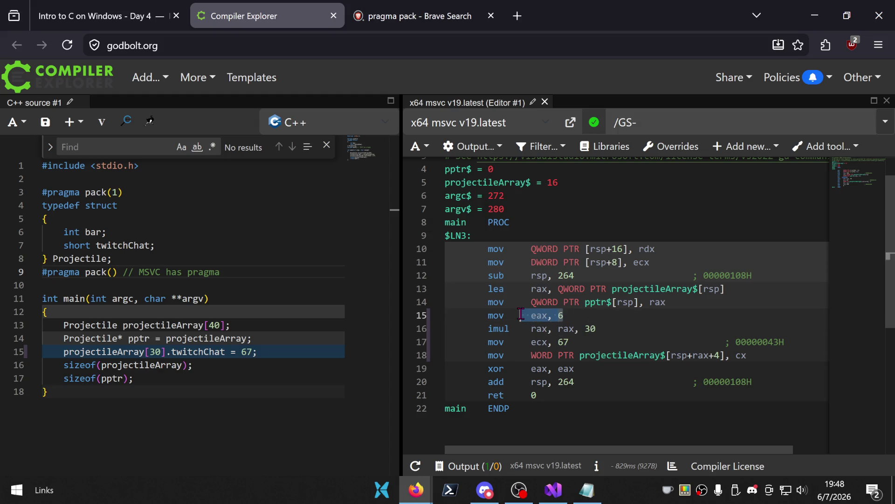
pyautogui.click(631, 329)
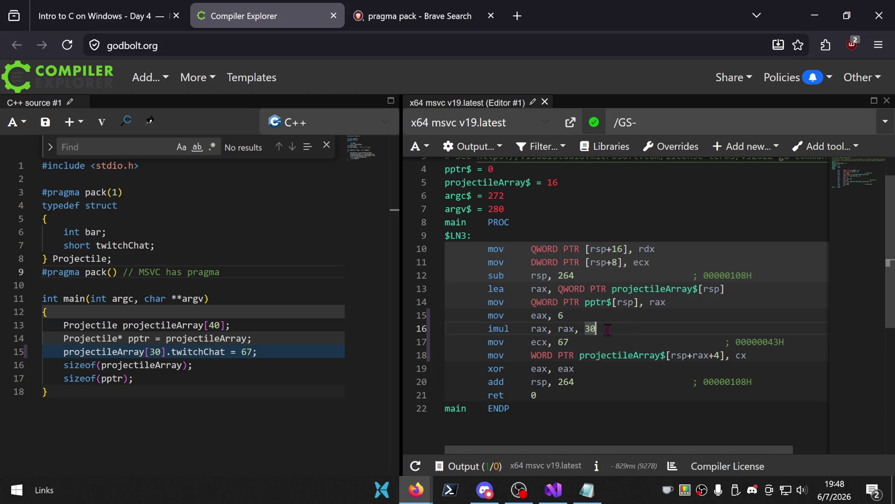
pyautogui.moveTo(273, 271)
pyautogui.mouseDown()
pyautogui.moveTo(65, 192)
pyautogui.moveTo(57, 169)
pyautogui.mouseUp()
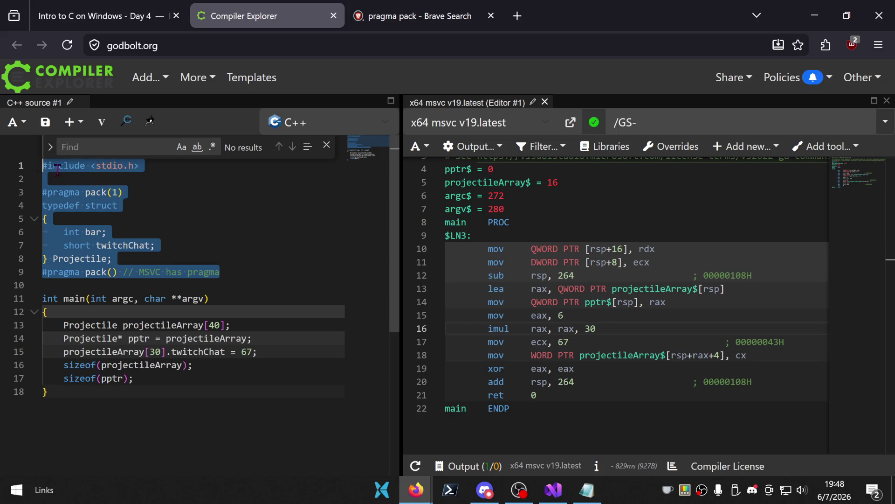
pyautogui.click(210, 224)
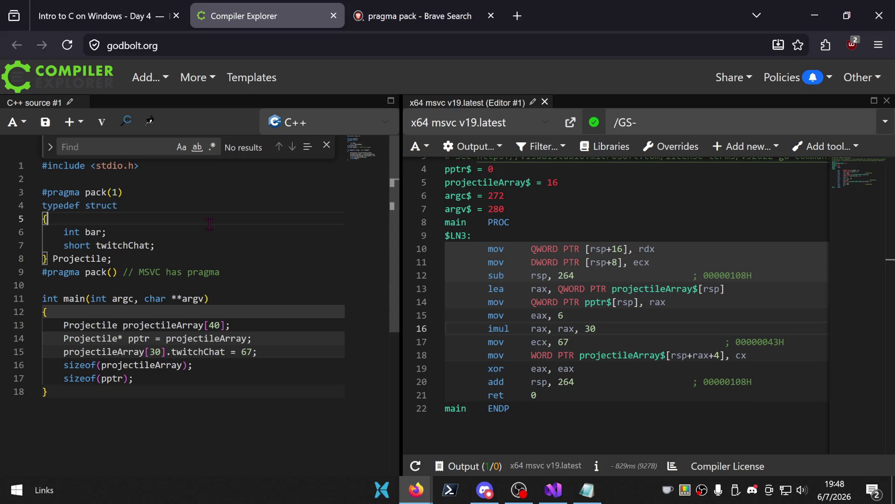
pyautogui.click(258, 272)
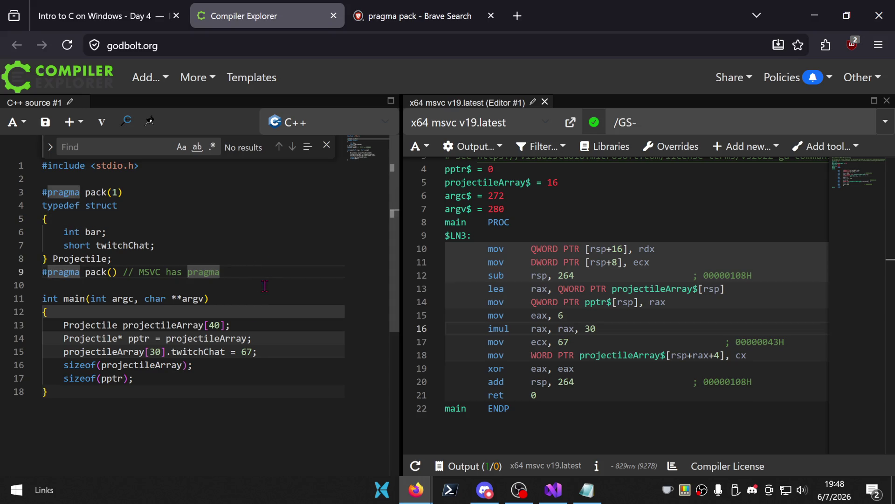
pyautogui.scroll(-1, 279, 242)
pyautogui.click(268, 222)
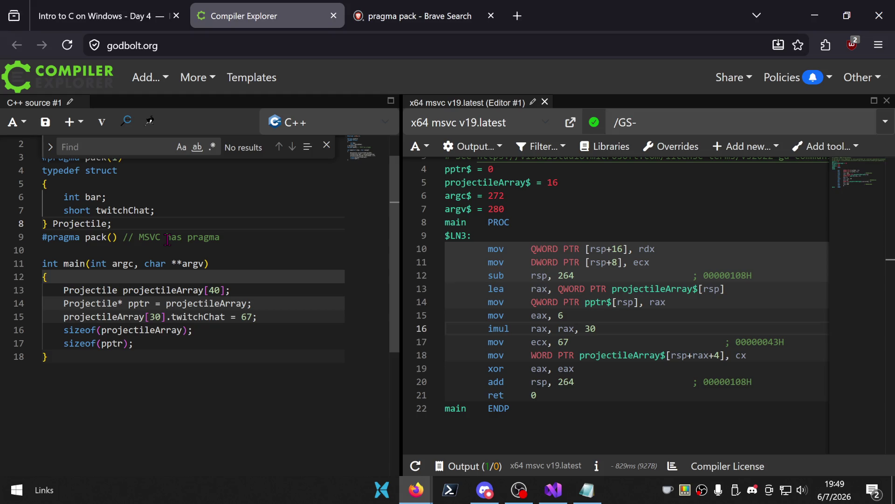
pyautogui.scroll(2, 248, 224)
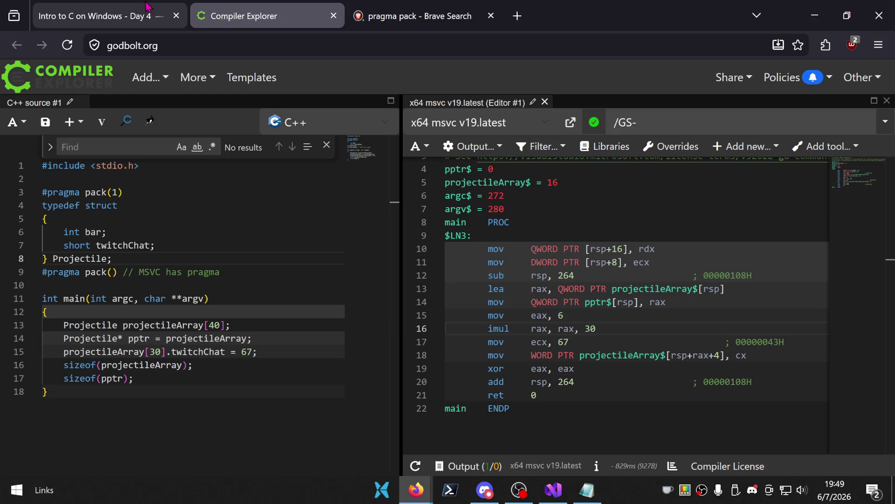
pyautogui.moveTo(136, 9)
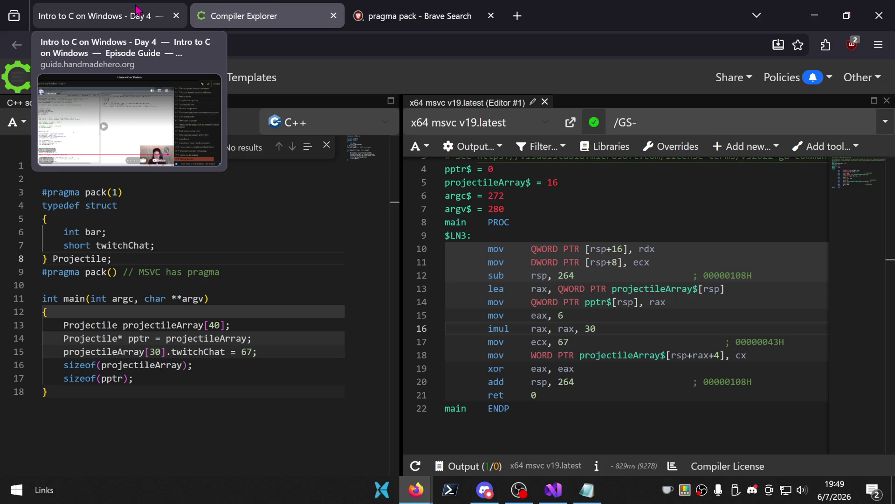
pyautogui.click(136, 10)
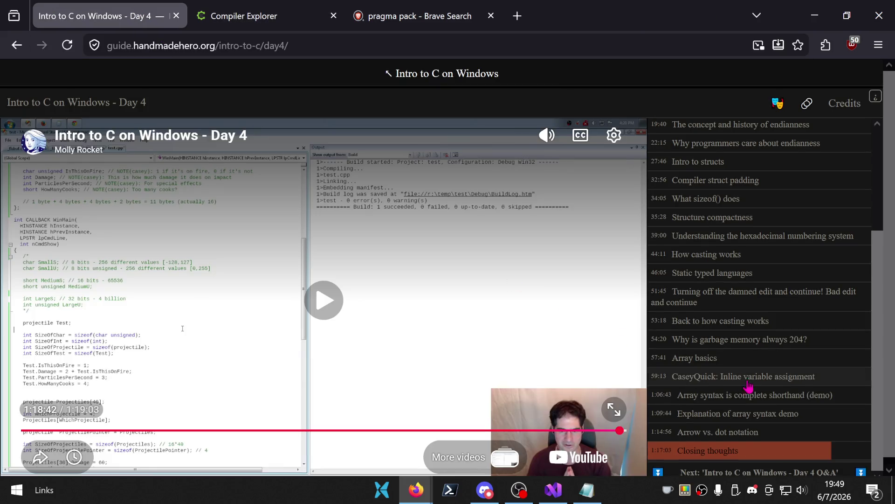
# - Follow the Next link to the Intro to C on Windows Day 4 Q&A page
pyautogui.click(712, 472)
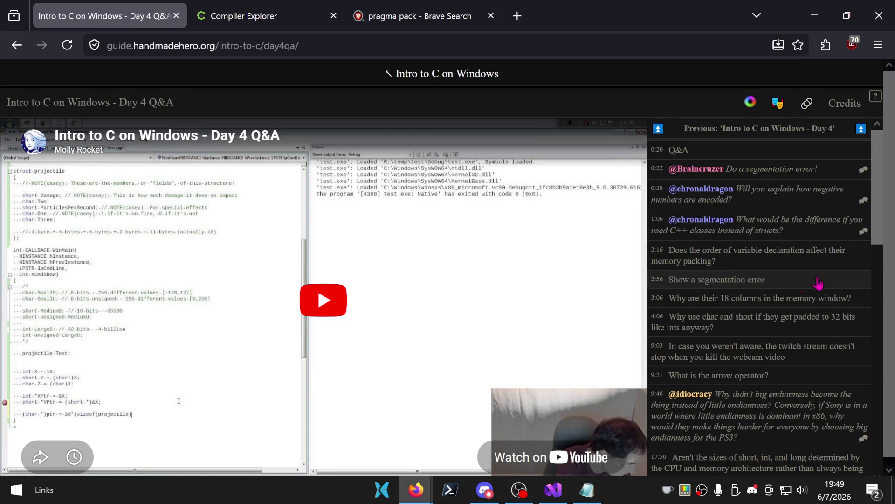
pyautogui.click(553, 490)
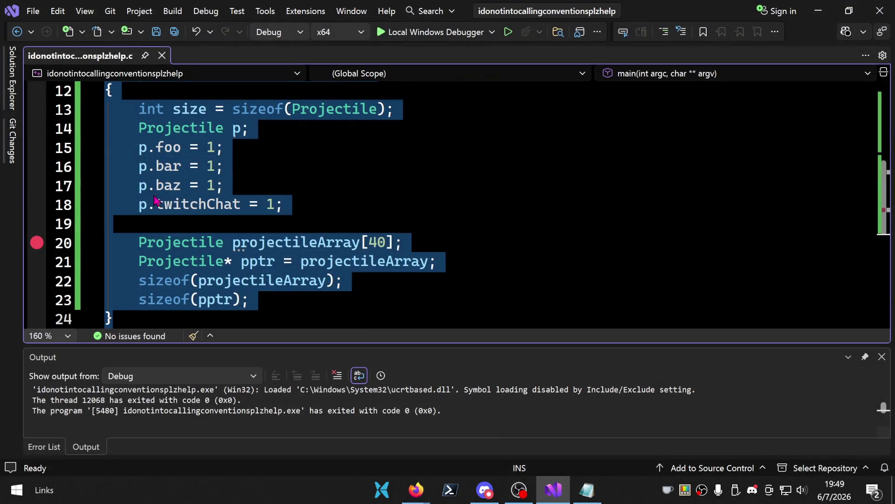
pyautogui.click(163, 186)
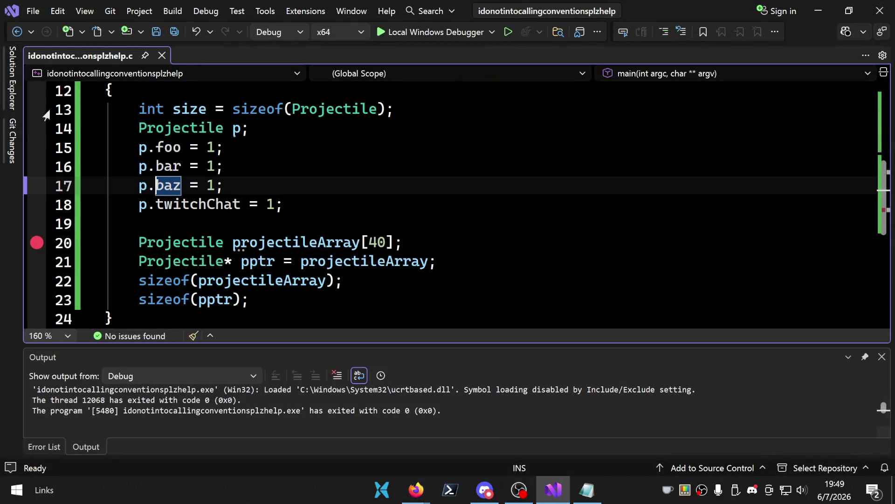
pyautogui.click(329, 205)
pyautogui.scroll(4, 329, 205)
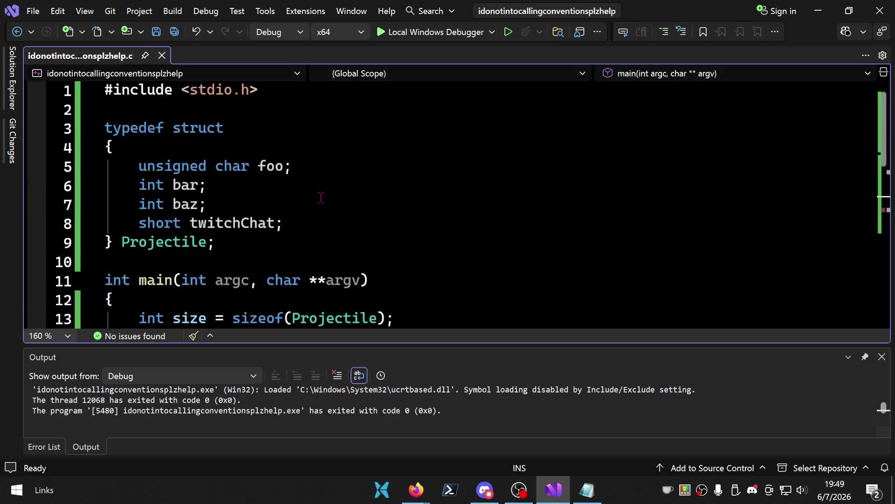
pyautogui.moveTo(242, 245)
pyautogui.mouseDown()
pyautogui.moveTo(105, 223)
pyautogui.moveTo(105, 128)
pyautogui.mouseUp()
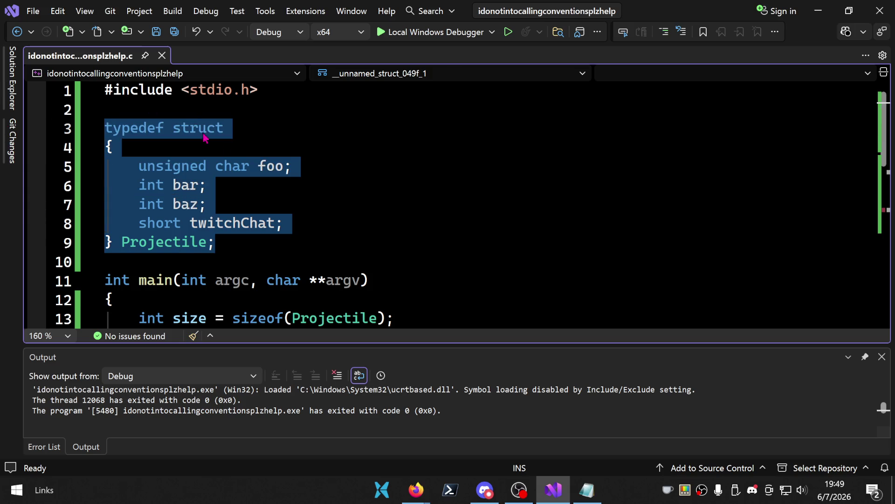
pyautogui.click(255, 200)
pyautogui.click(250, 223)
pyautogui.click(281, 223)
pyautogui.click(321, 238)
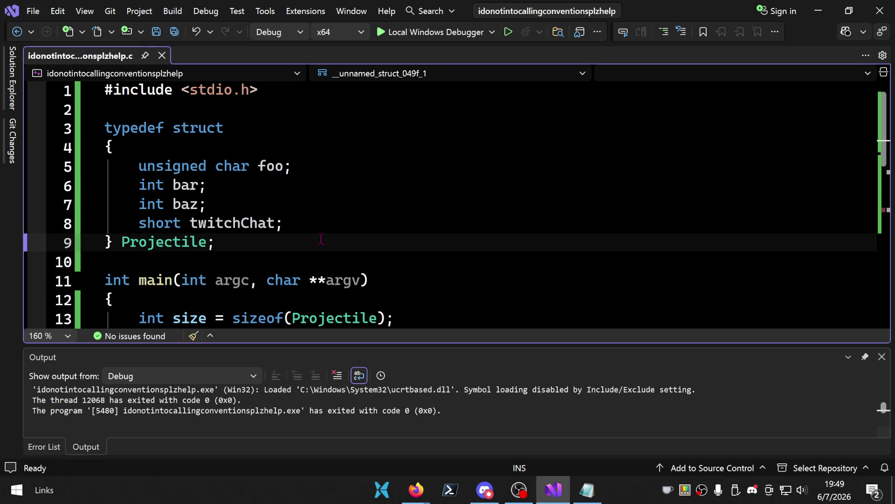
pyautogui.hotkey('shift', 'alt', '=')
pyautogui.click(338, 222)
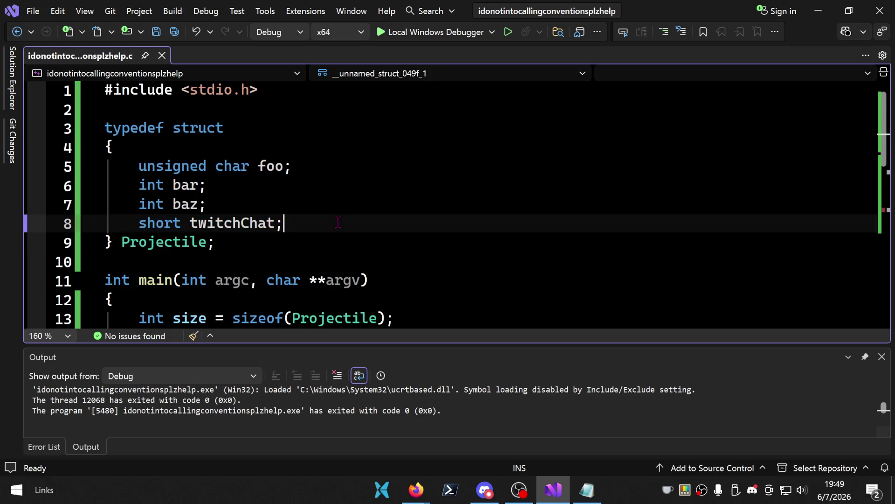
pyautogui.hotkey('shift', 'alt', '=')
pyautogui.click(336, 239)
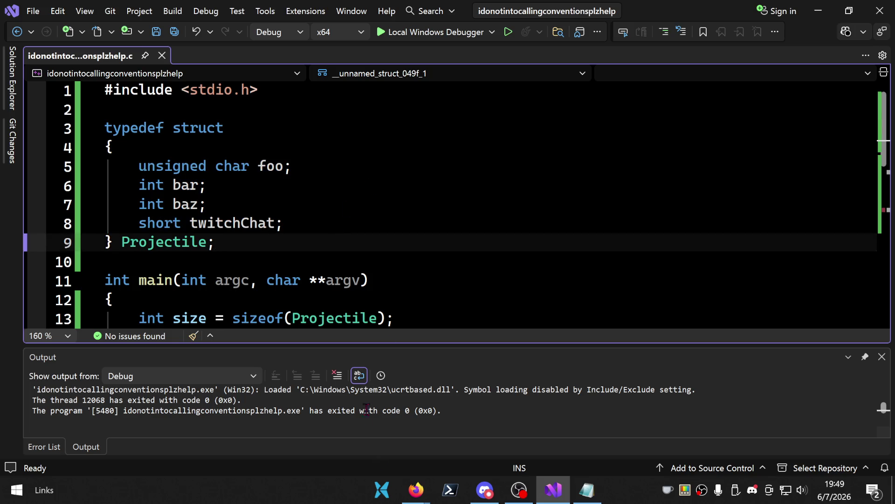
pyautogui.moveTo(406, 496)
pyautogui.click(404, 455)
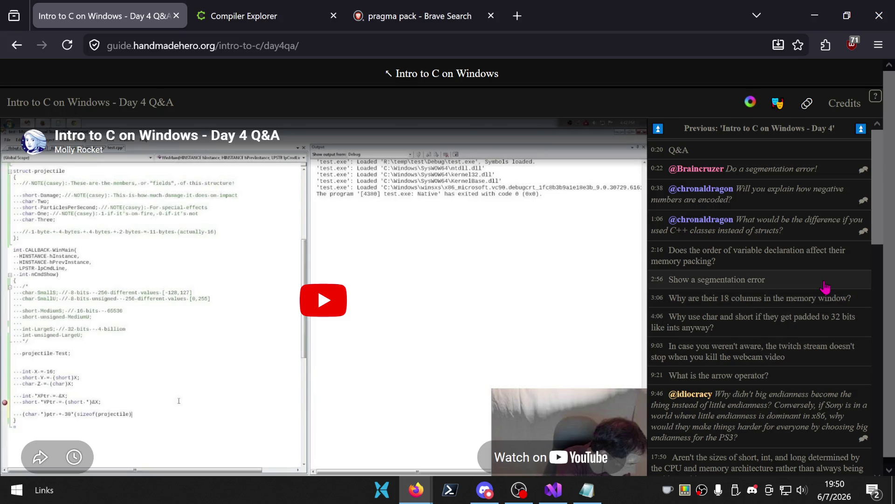
pyautogui.scroll(-3, 828, 275)
pyautogui.scroll(3, 824, 272)
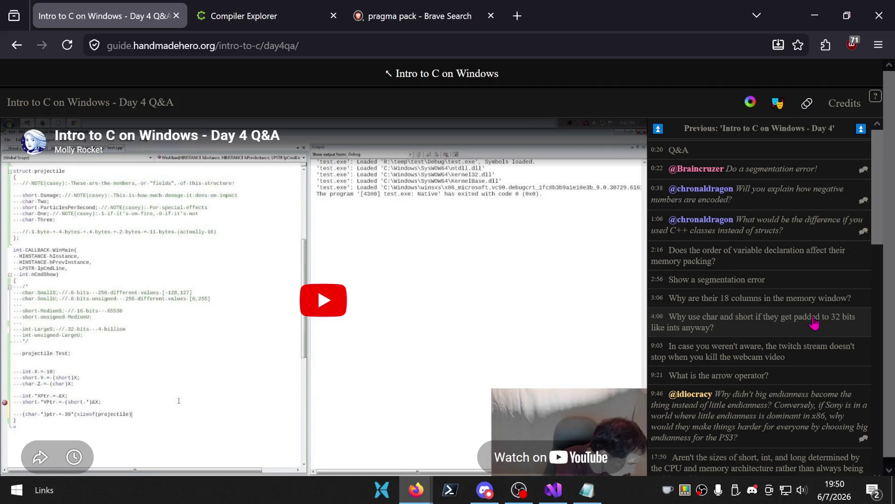
pyautogui.scroll(-3, 812, 331)
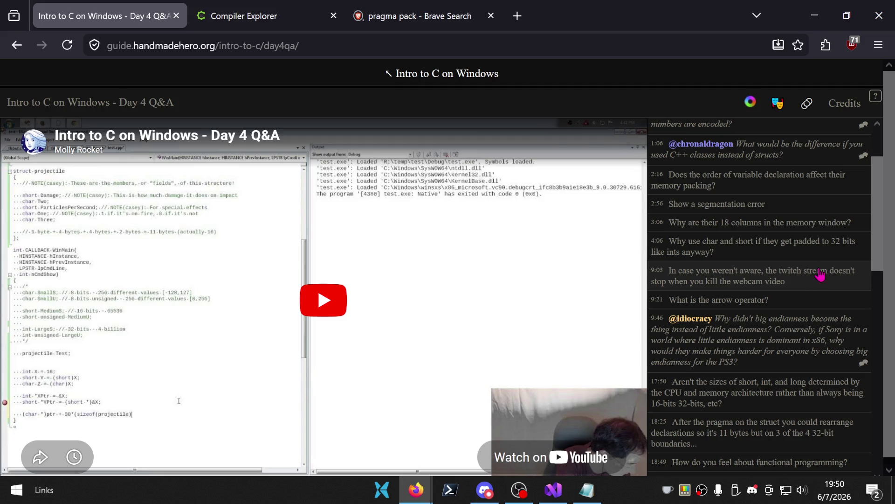
pyautogui.scroll(-3, 820, 277)
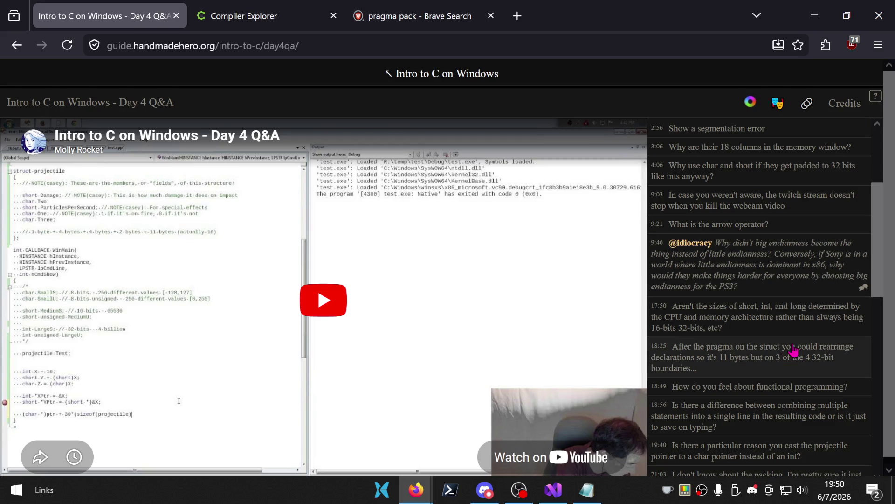
pyautogui.scroll(-3, 791, 336)
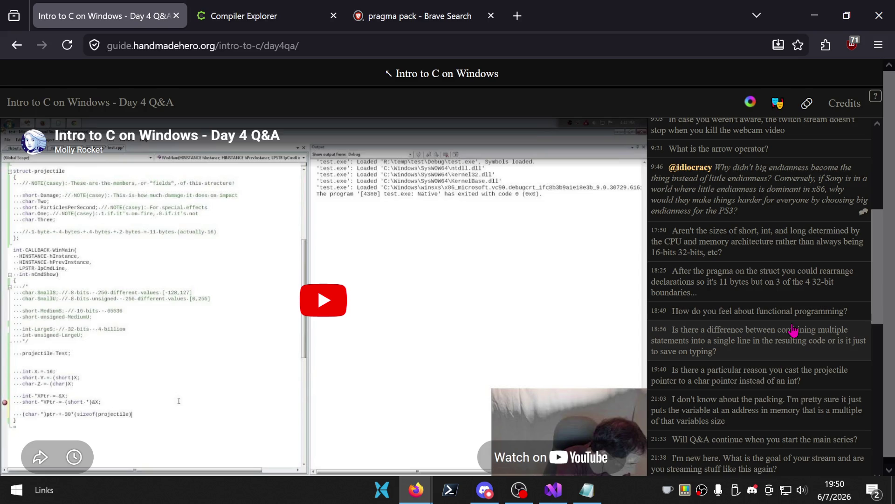
pyautogui.scroll(-3, 793, 331)
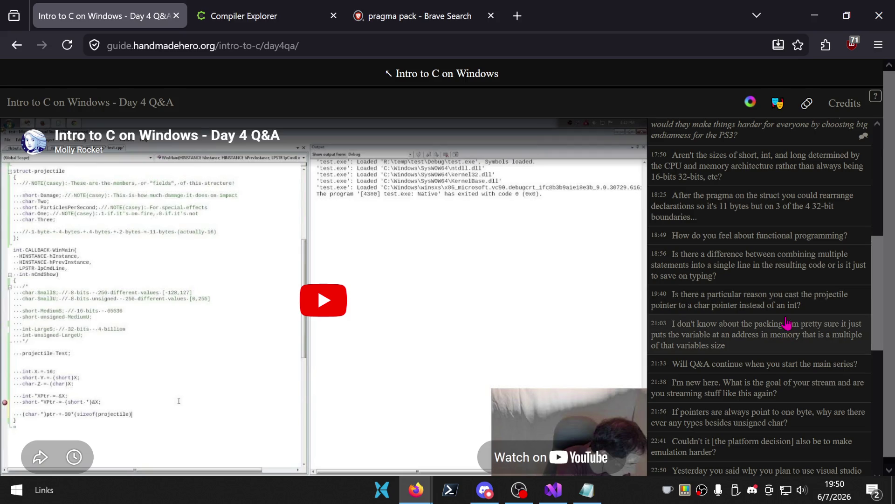
pyautogui.scroll(-3, 795, 301)
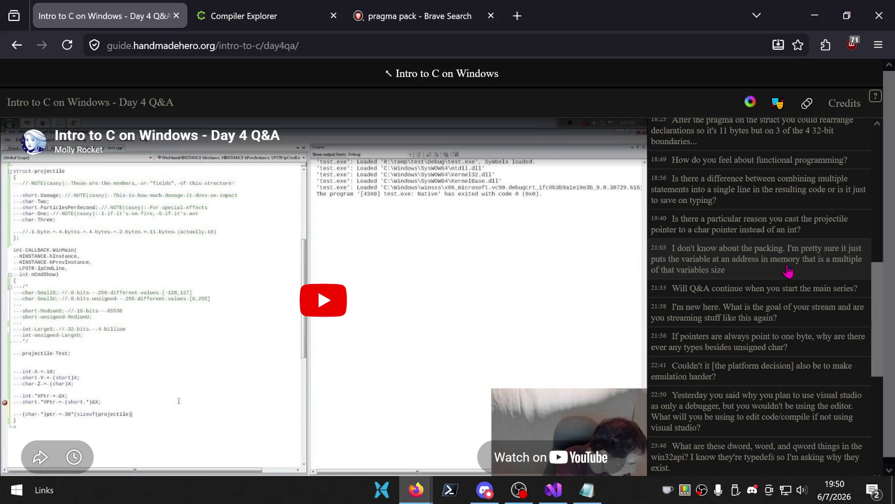
pyautogui.scroll(-6, 793, 328)
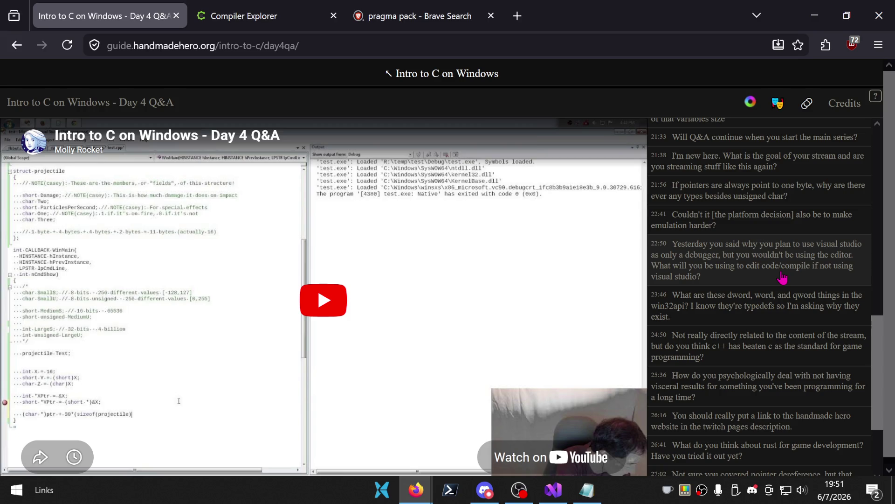
pyautogui.scroll(-3, 769, 294)
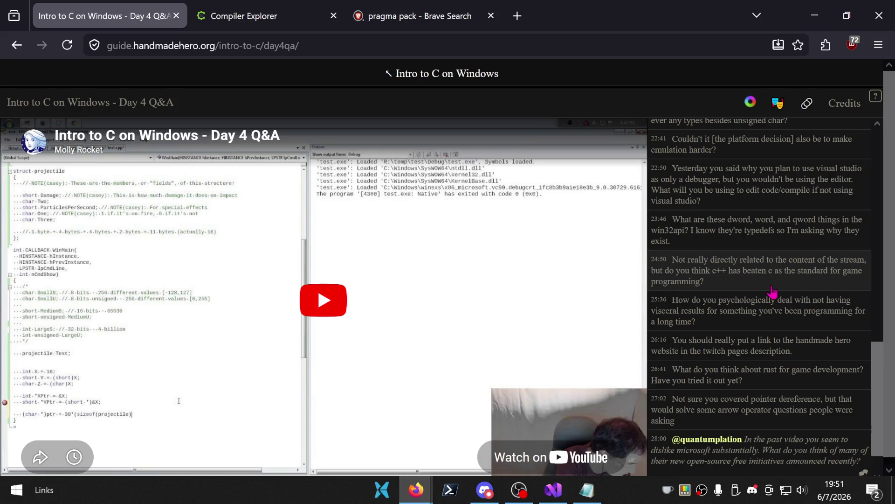
pyautogui.scroll(-1, 795, 294)
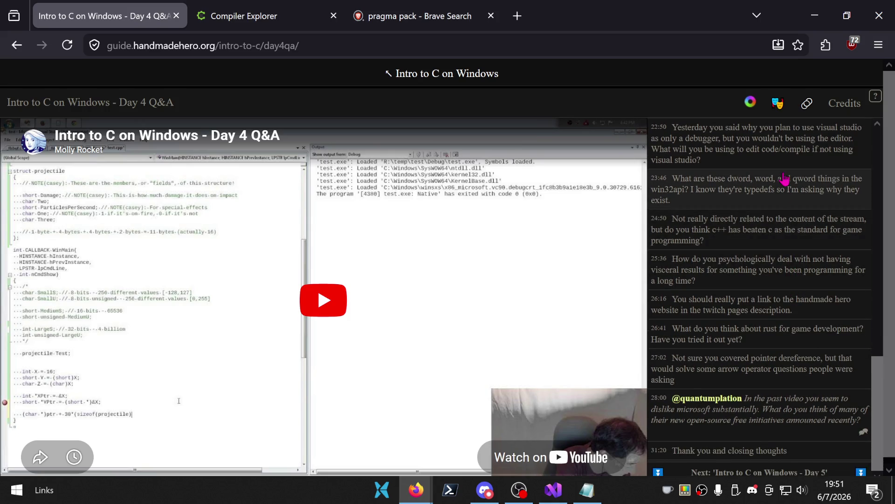
# - Play the Q&A answer on dword, word and qword types, pausing at 24:03
pyautogui.click(787, 197)
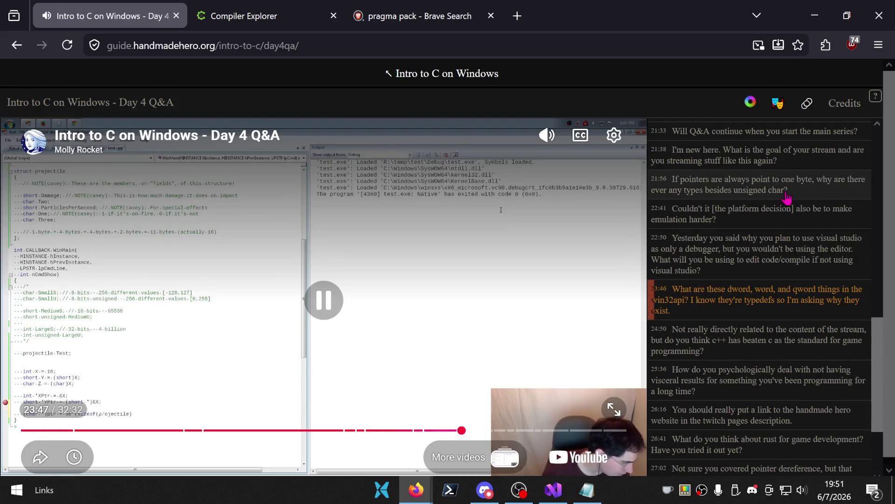
pyautogui.scroll(-3, 788, 198)
pyautogui.moveTo(783, 114)
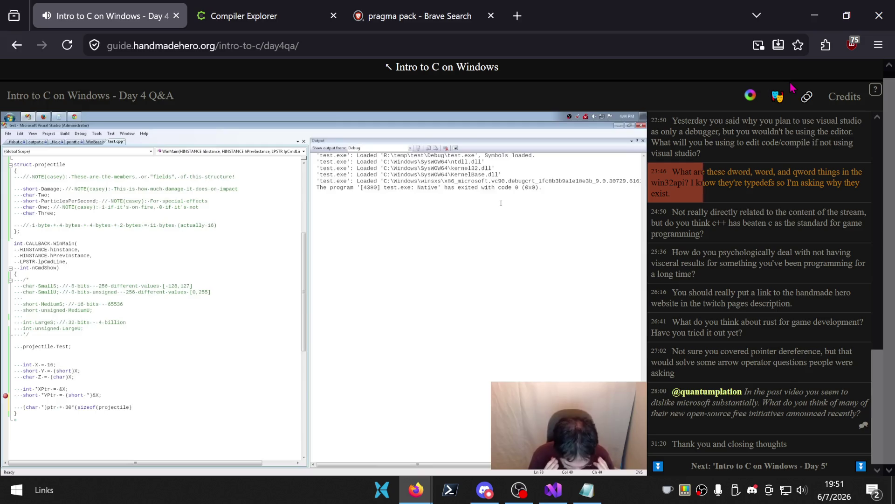
pyautogui.click(211, 265)
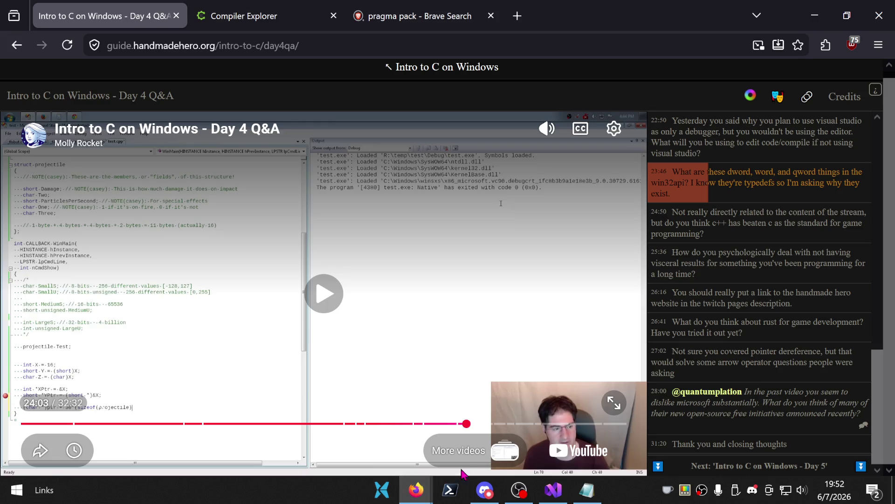
pyautogui.click(555, 491)
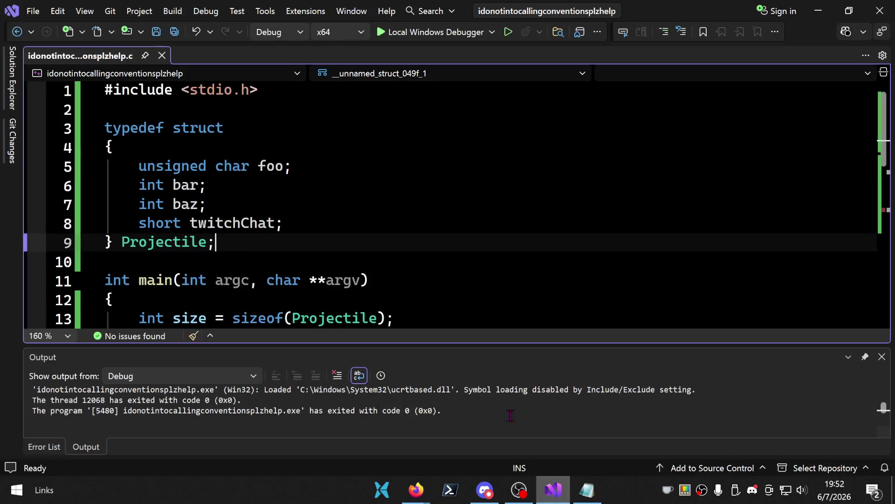
# - Bring Visual Studio forward and put the cursor after the Projectile struct on line 9
pyautogui.click(368, 225)
pyautogui.click(306, 247)
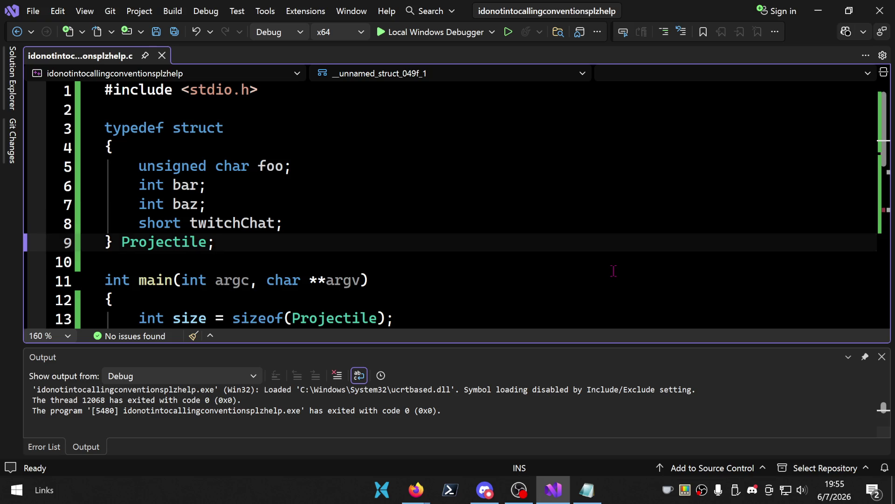
# - Add std::string and std::vector lines below the Projectile struct
pyautogui.press('Return')
pyautogui.press('Return')
pyautogui.write('std::string')
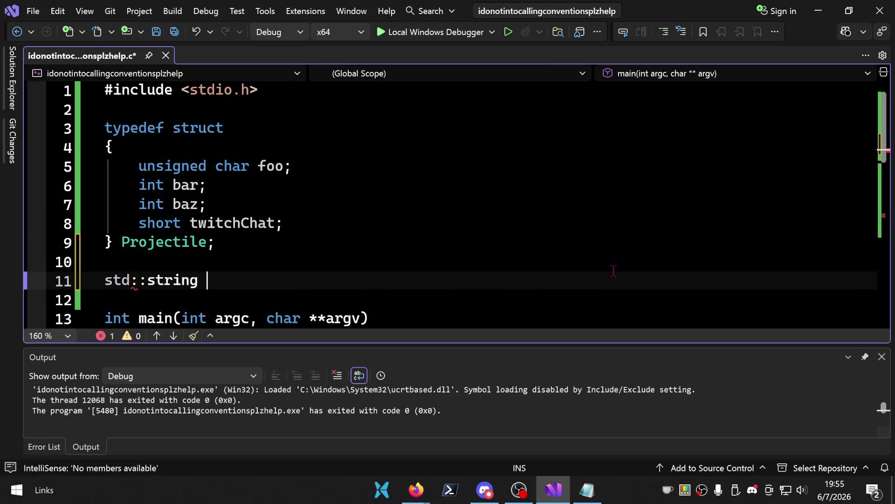
pyautogui.press('Return')
pyautogui.write('std:v')
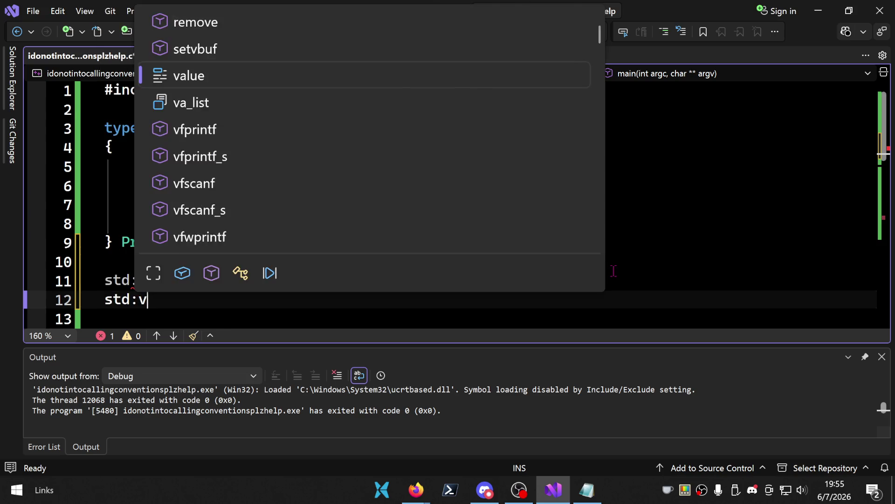
pyautogui.press('BackSpace')
pyautogui.write(':vector')
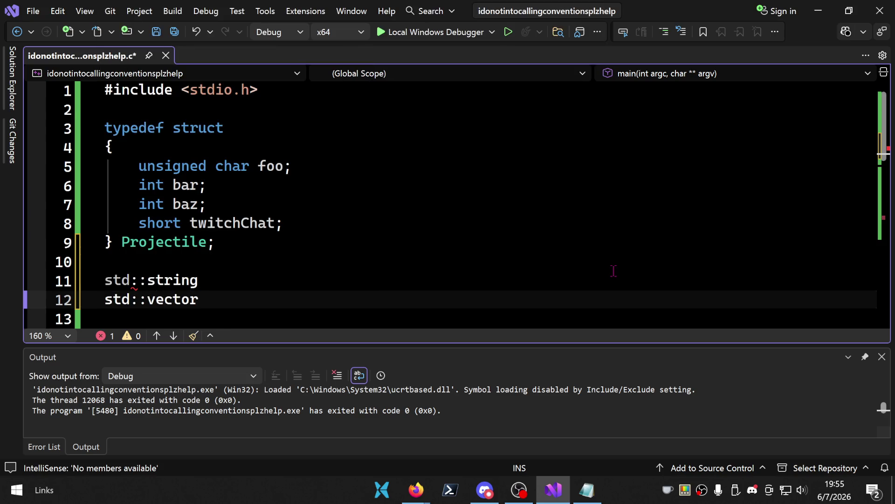
# - Try different ways of selecting the std::vector text on line 12
pyautogui.scroll(-1, 288, 249)
pyautogui.hotkey('shift', 'Home')
pyautogui.click(199, 242)
pyautogui.moveTo(199, 242); pyautogui.dragTo(105, 239)
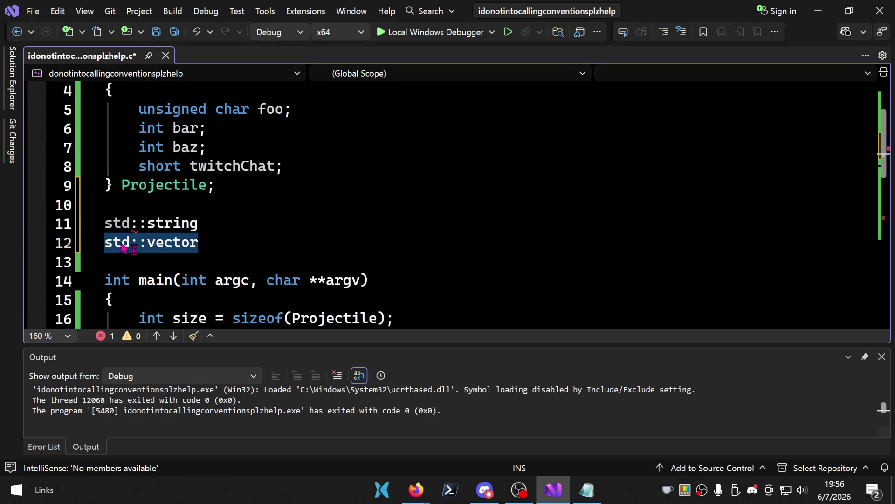
pyautogui.doubleClick(176, 244)
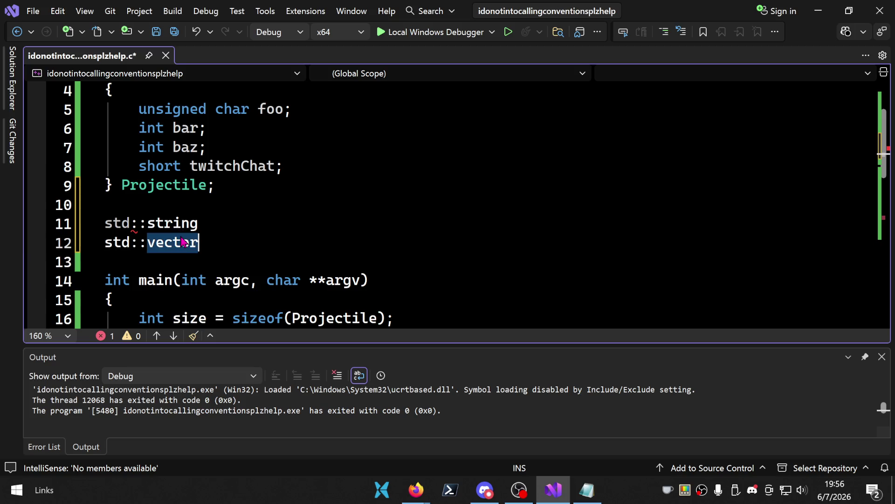
pyautogui.click(237, 244)
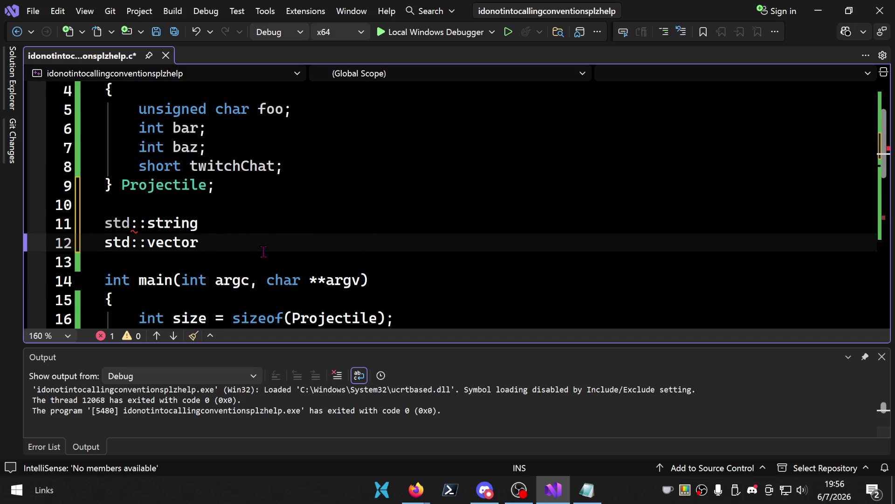
pyautogui.moveTo(219, 246); pyautogui.dragTo(77, 244)
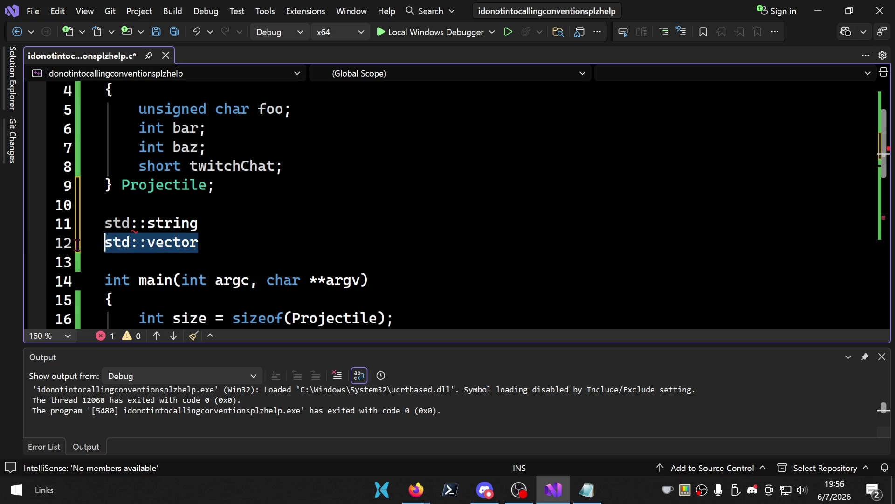
pyautogui.click(244, 238)
pyautogui.hotkey('shift', 'Home')
pyautogui.click(260, 241)
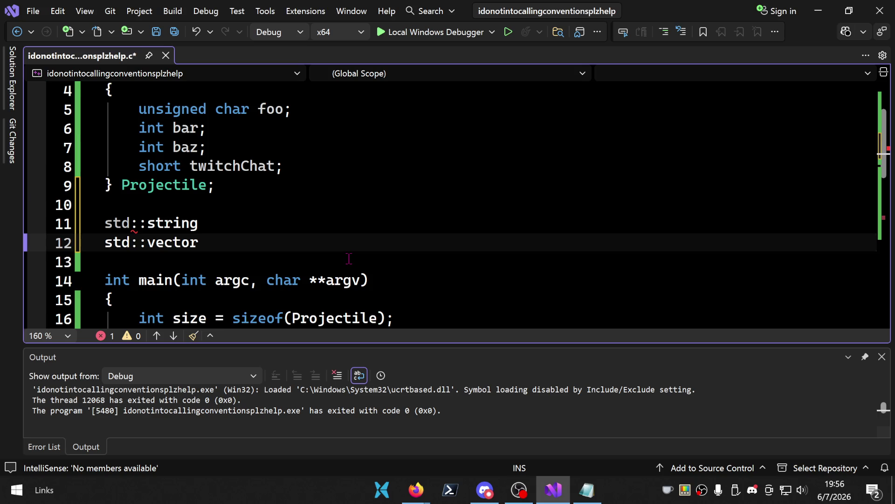
# - Select the std::string and std::vector lines and delete them
pyautogui.moveTo(200, 242); pyautogui.dragTo(74, 246)
pyautogui.moveTo(240, 241); pyautogui.dragTo(250, 212)
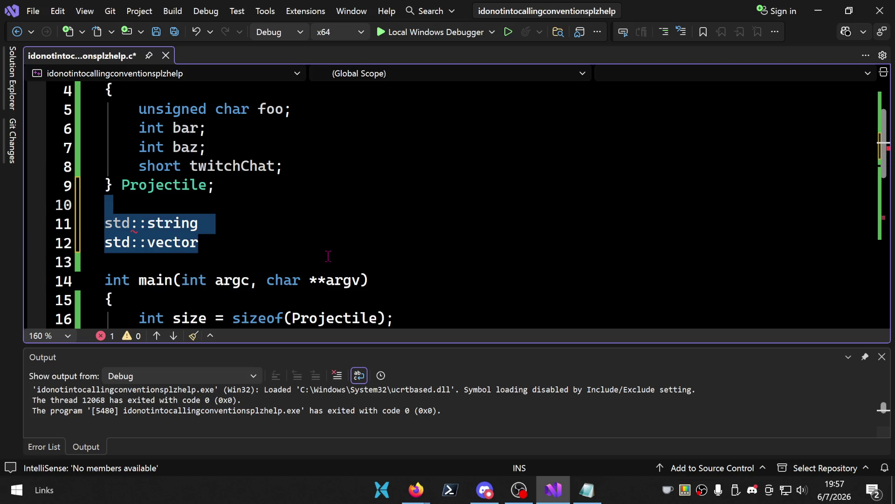
pyautogui.press('BackSpace')
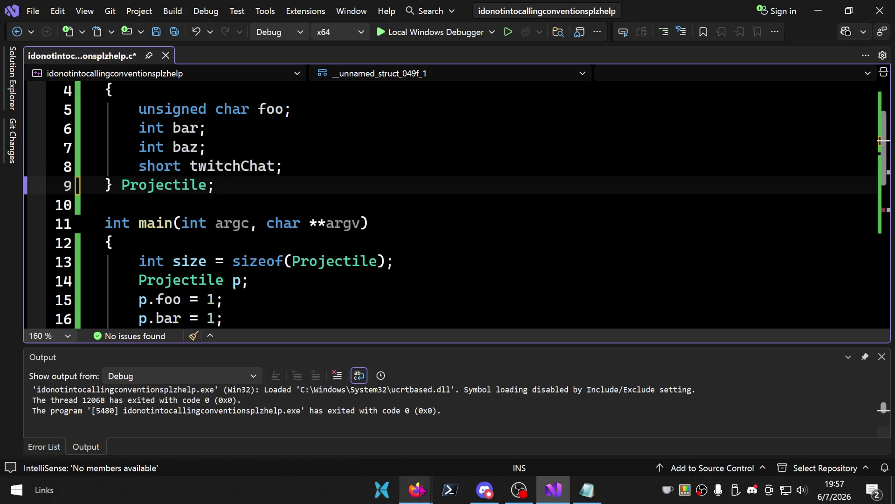
# - Switch from Visual Studio back to the Firefox window
pyautogui.moveTo(416, 490)
pyautogui.click(382, 387)
# - Search Brave for 'when did c++ come out' and read the 1985 answer
pyautogui.click(435, 9)
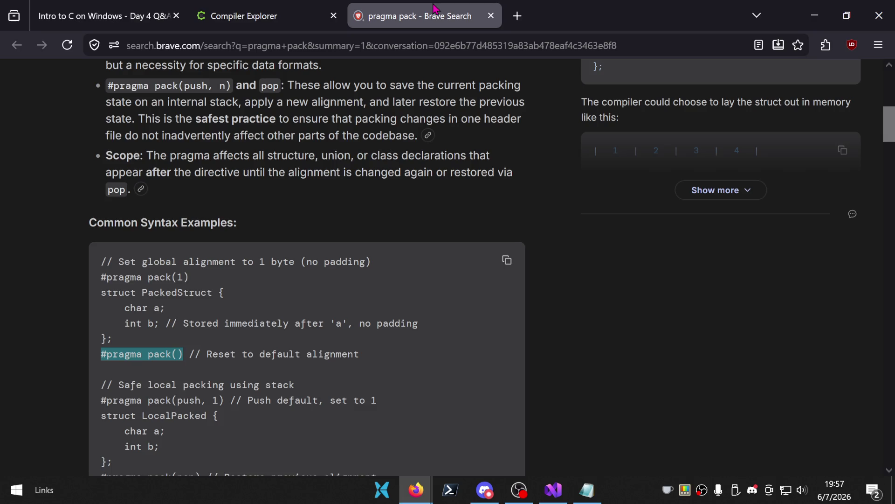
pyautogui.scroll(8, 420, 160)
pyautogui.click(350, 89)
pyautogui.write('w')
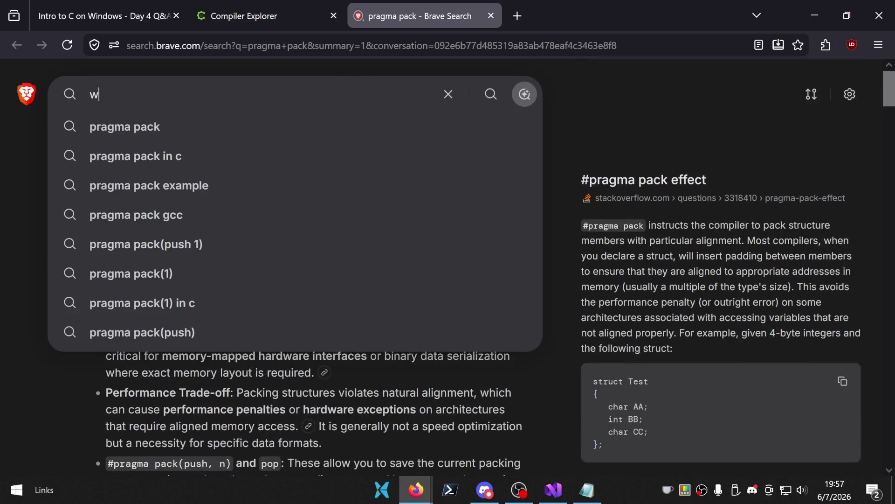
pyautogui.write('hen did c++ come out')
pyautogui.press('Return')
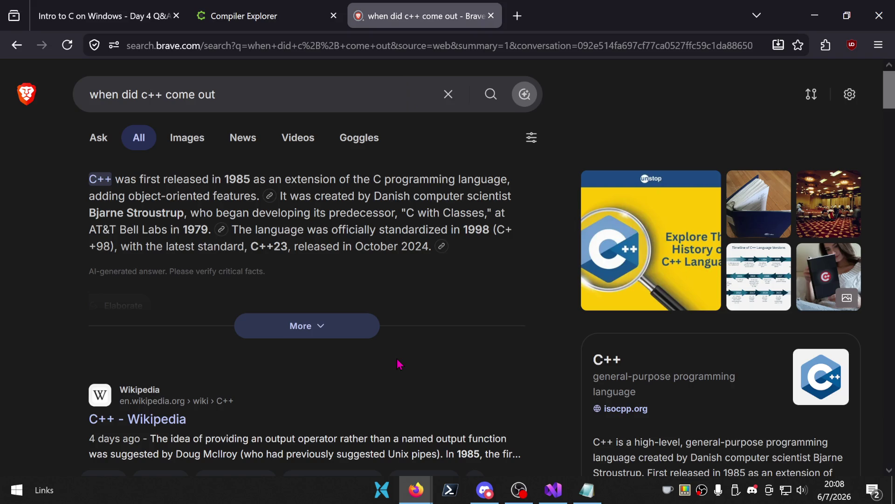
# - Resume the Day 4 Q&A video from 24:03 on its guide tab
pyautogui.click(64, 8)
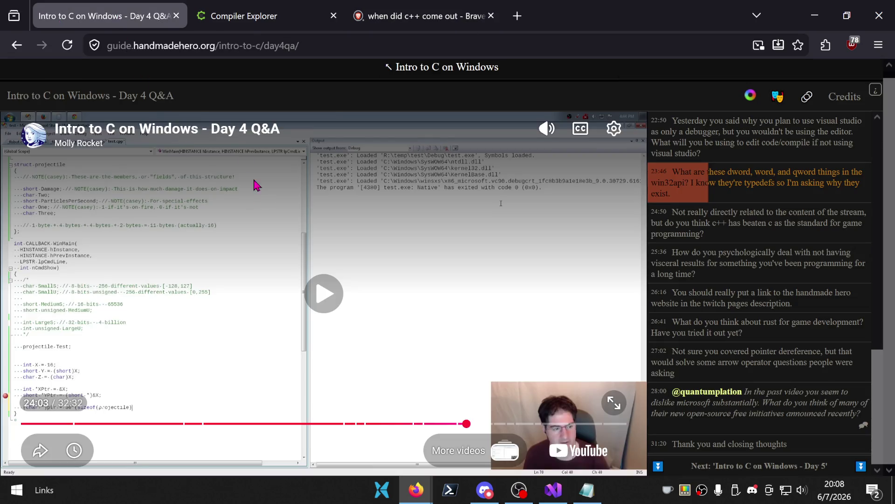
pyautogui.moveTo(320, 21)
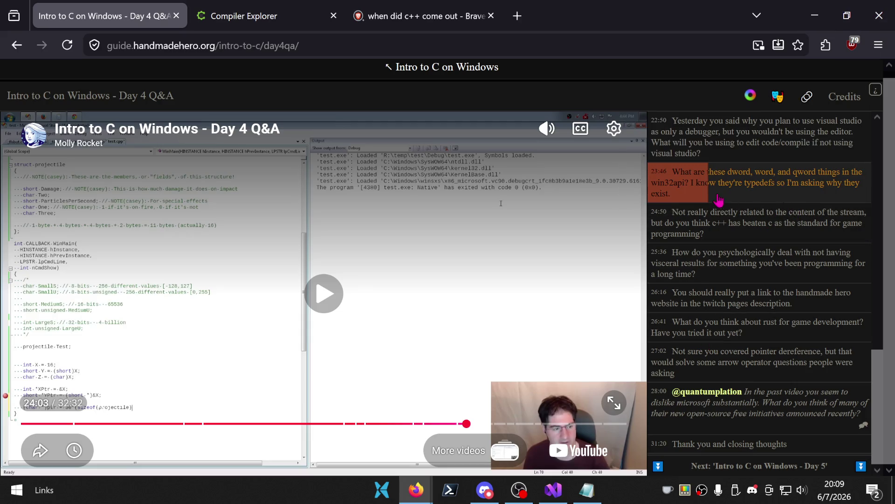
pyautogui.click(472, 253)
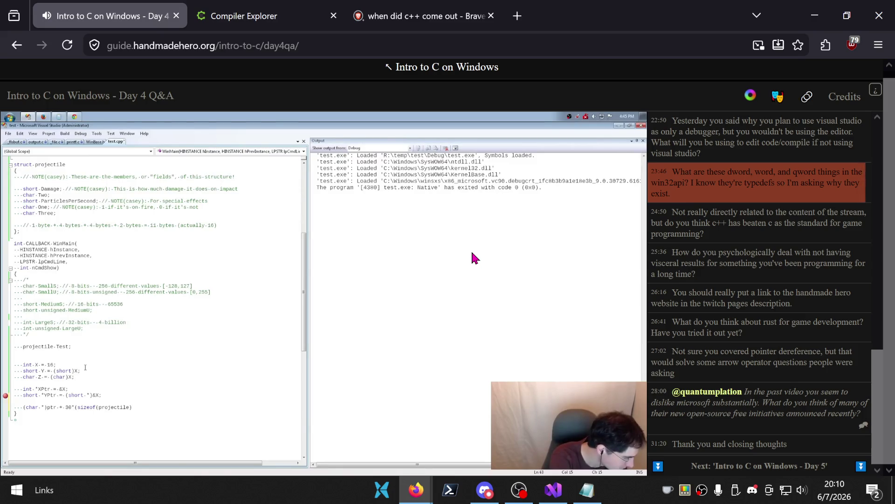
# - Pause the Day 4 Q&A video at 24:50 and scroll through the Q&A list
pyautogui.moveTo(562, 234)
pyautogui.click(444, 256)
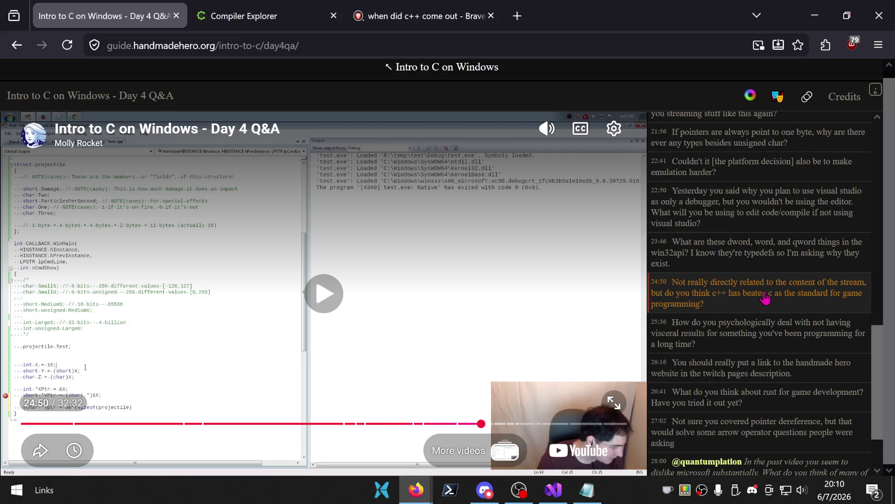
pyautogui.scroll(-3, 809, 349)
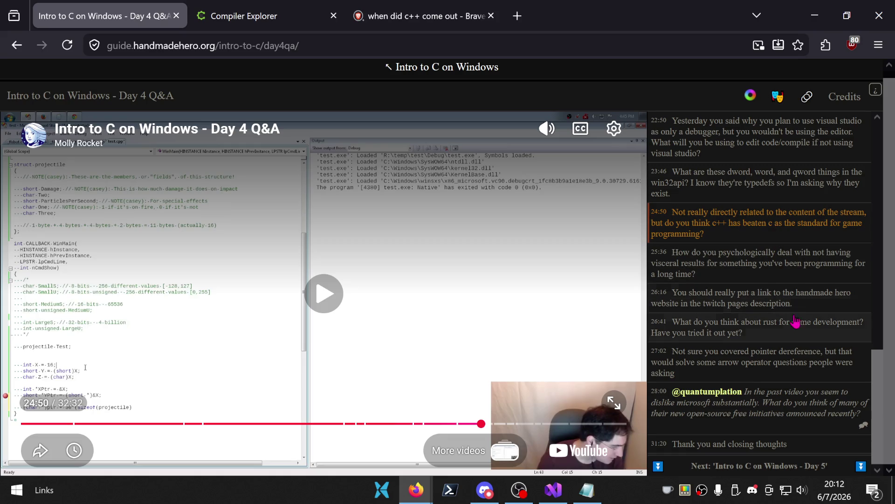
pyautogui.scroll(5, 795, 313)
pyautogui.scroll(7, 796, 312)
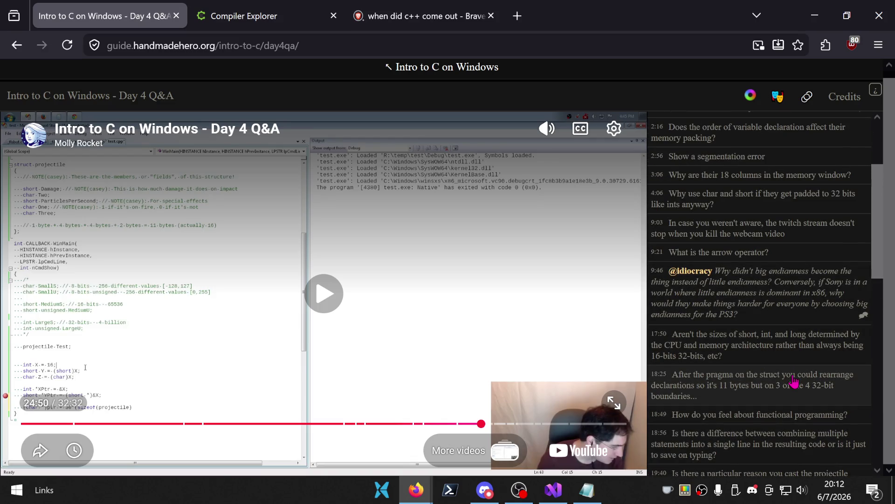
pyautogui.scroll(3, 793, 369)
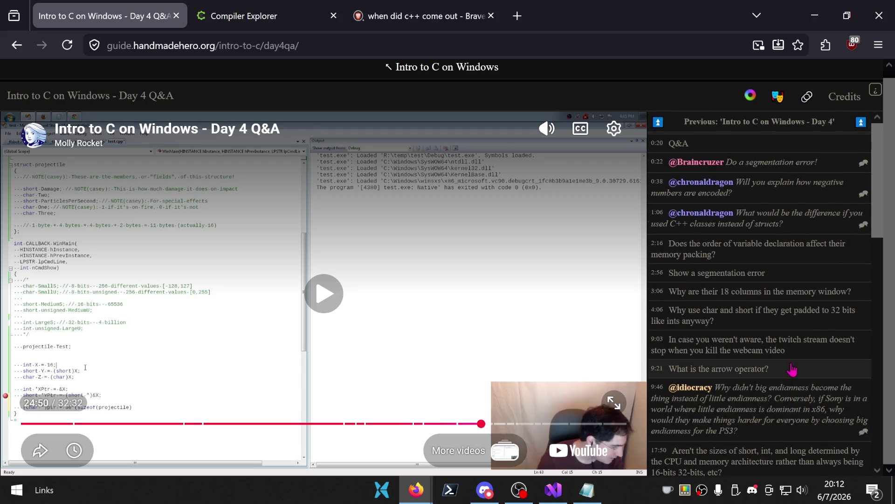
pyautogui.scroll(-10, 792, 369)
# - Finish browsing the Q&A list, then switch to the Compiler Explorer tab and close it
pyautogui.scroll(9, 793, 368)
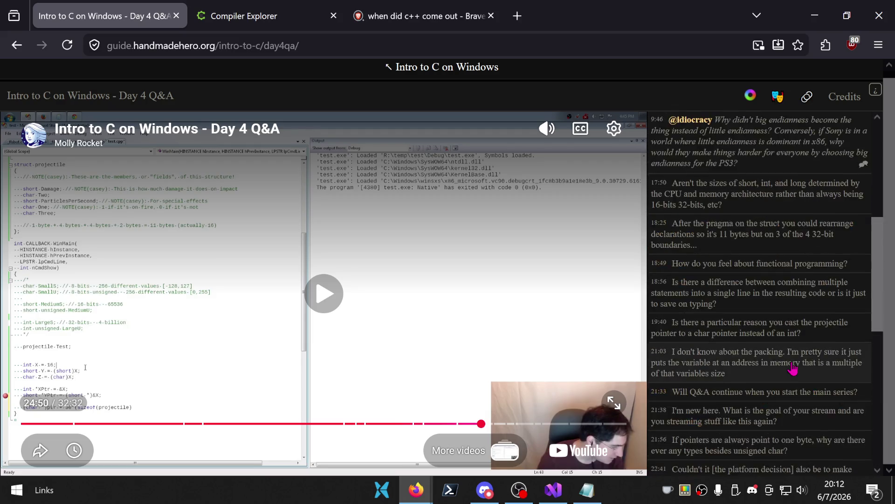
pyautogui.scroll(1, 793, 369)
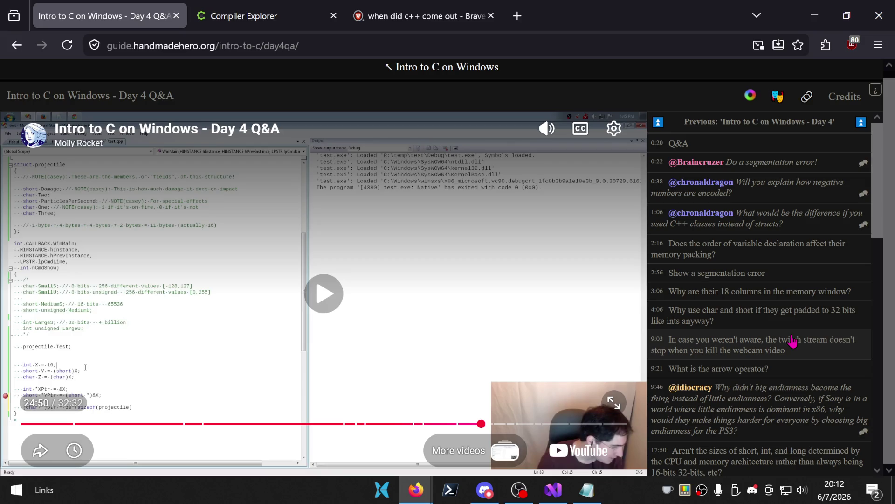
pyautogui.scroll(-10, 793, 342)
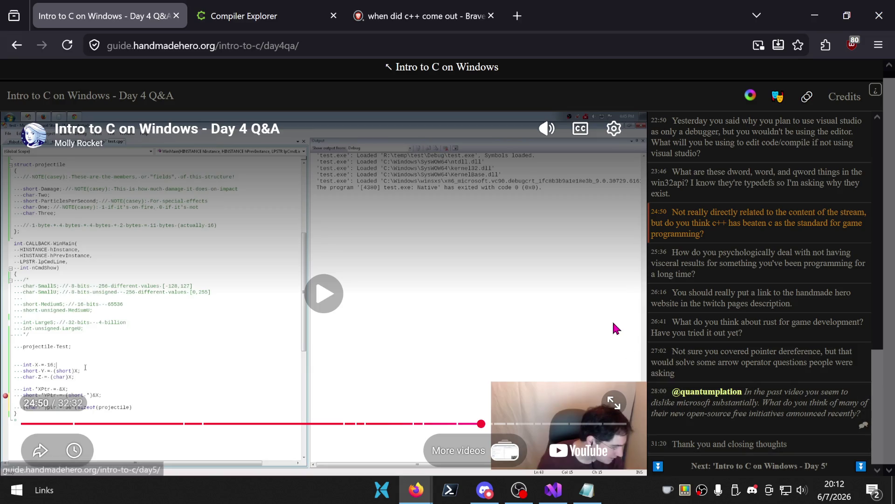
pyautogui.click(259, 14)
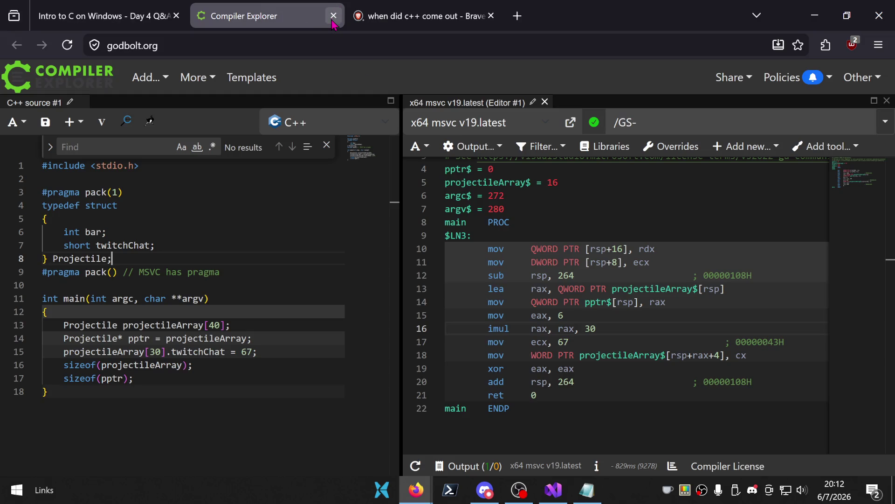
pyautogui.click(334, 17)
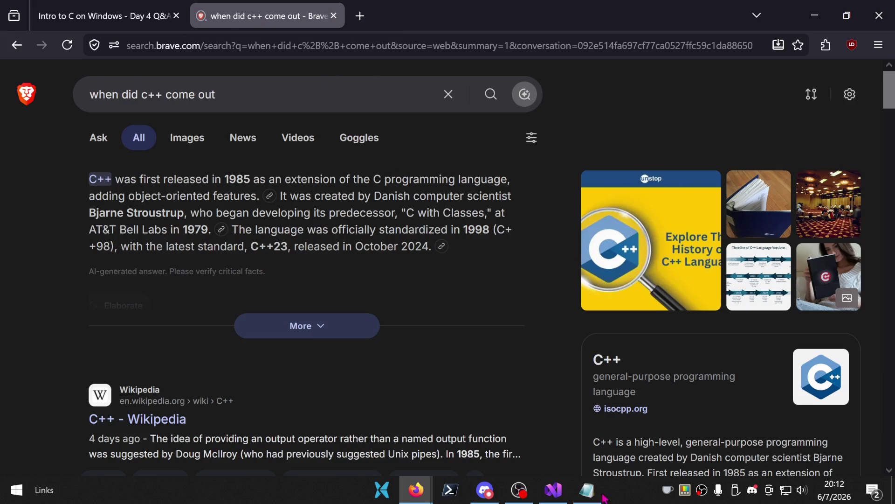
# - Copy "Is there a port of Windows that's big endian?" from Notepad and search it in Brave
pyautogui.click(588, 481)
pyautogui.click(549, 240)
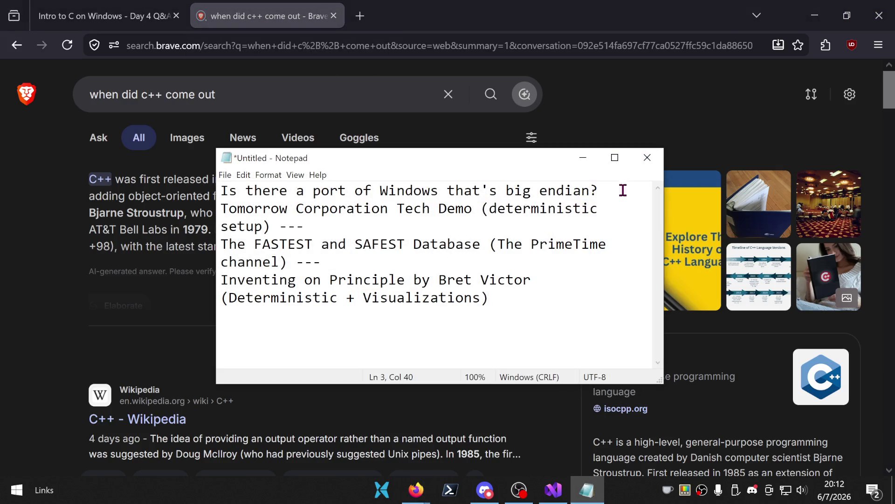
pyautogui.moveTo(617, 191); pyautogui.dragTo(212, 168)
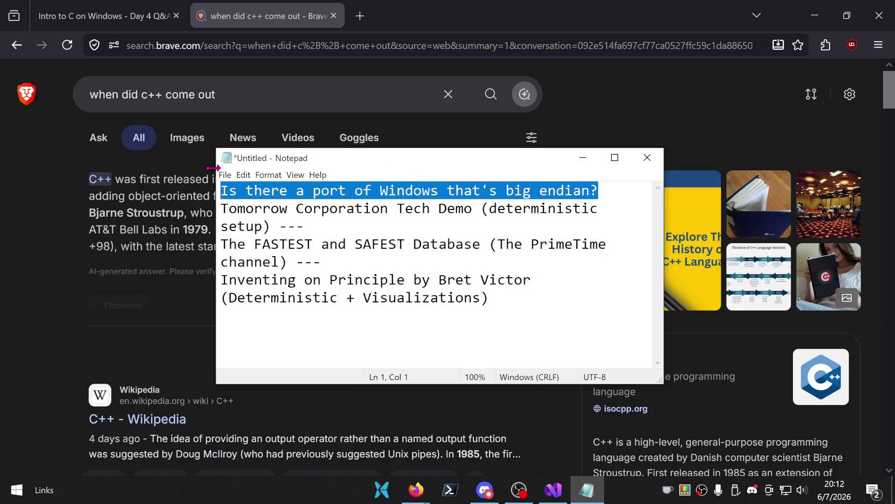
pyautogui.hotkey('ctrl', 'c')
pyautogui.click(211, 109)
pyautogui.hotkey('ctrl', 'a')
pyautogui.hotkey('ctrl', 'v')
pyautogui.press('Return')
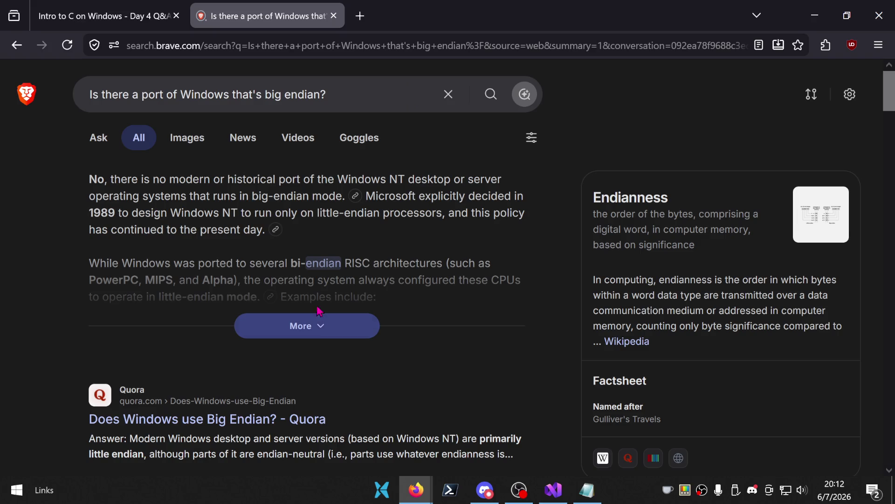
# - Expand the full AI answer about big-endian Windows and open its References panel
pyautogui.click(306, 331)
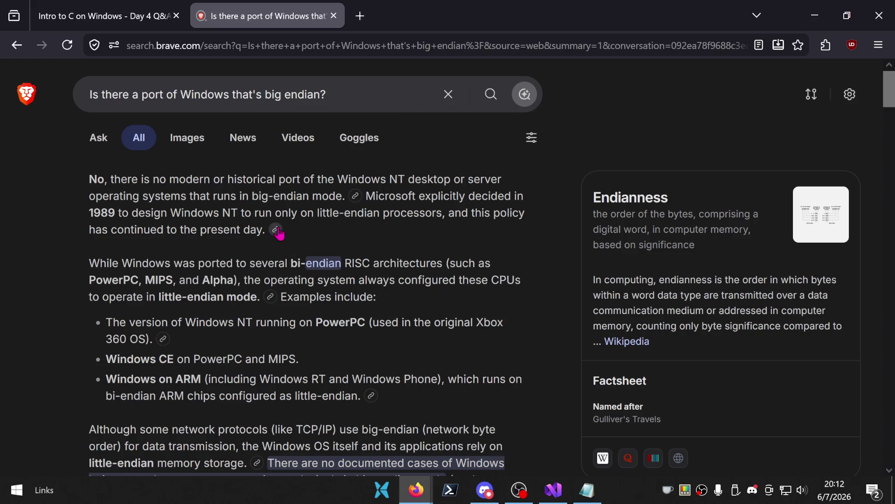
pyautogui.click(276, 230)
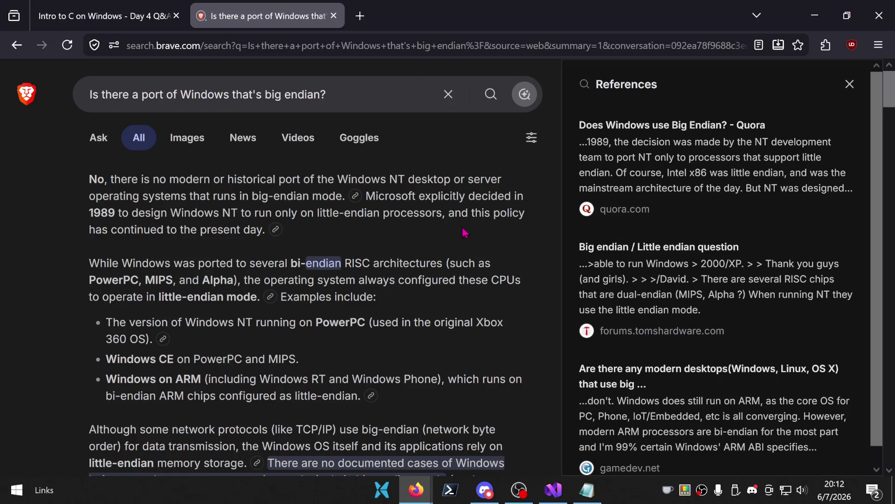
pyautogui.scroll(-1, 700, 335)
pyautogui.scroll(1, 679, 439)
pyautogui.scroll(-2, 387, 284)
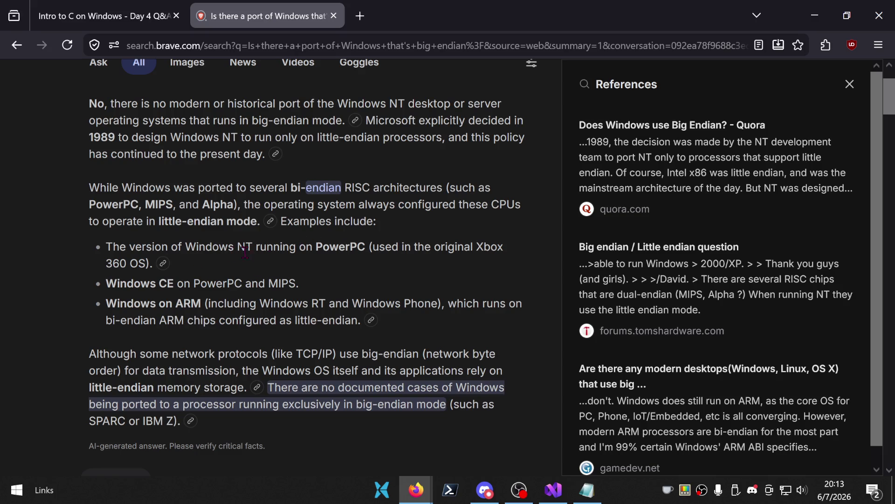
# - Highlight the sentence about NT on PowerPC and read through the rest of the answer
pyautogui.moveTo(239, 246); pyautogui.dragTo(240, 267)
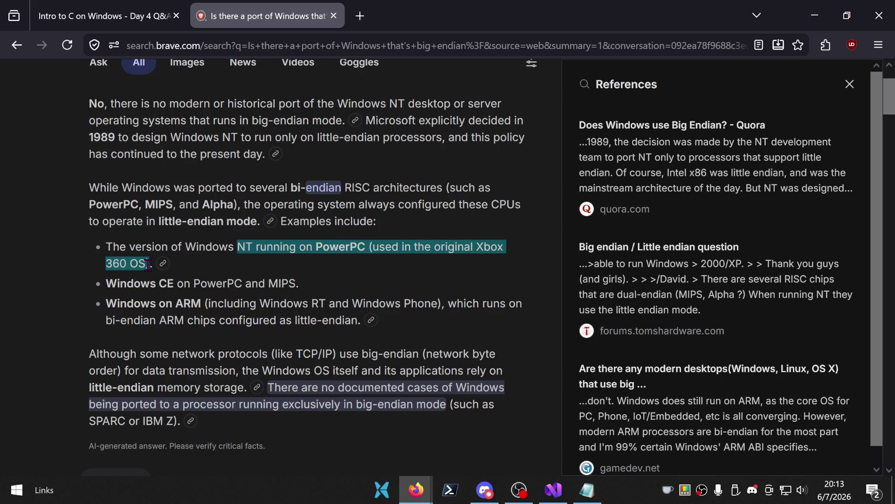
pyautogui.click(280, 282)
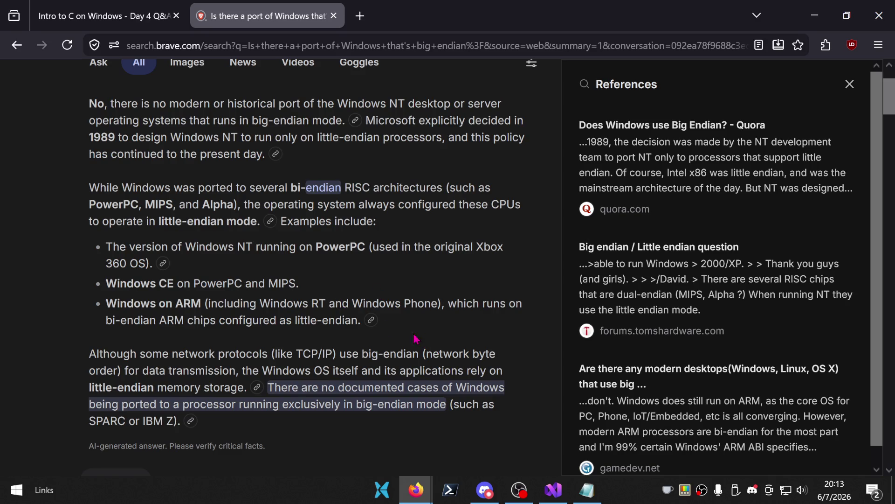
pyautogui.scroll(-2, 410, 322)
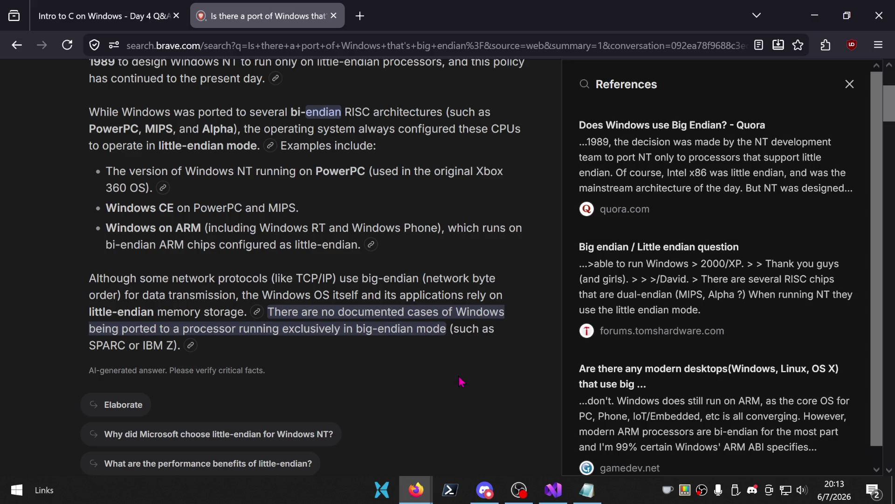
pyautogui.scroll(4, 457, 363)
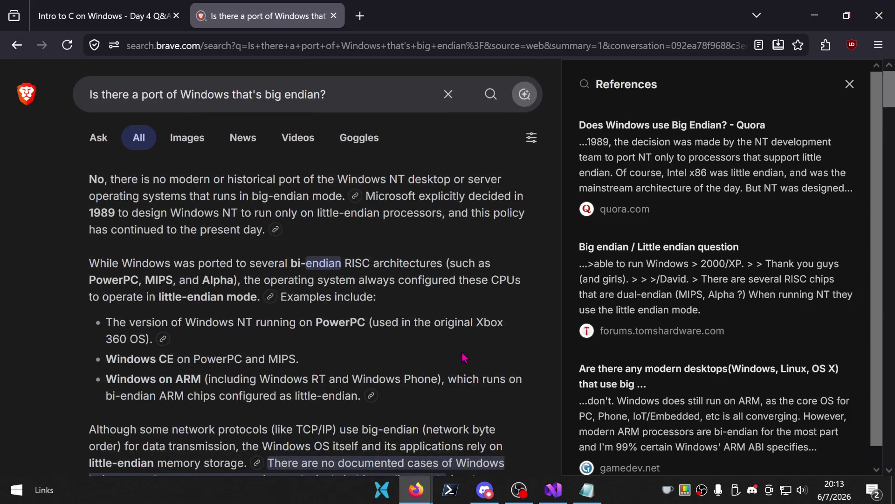
# - Close the Brave Search tab and load twitch.tv in a new tab
pyautogui.click(334, 16)
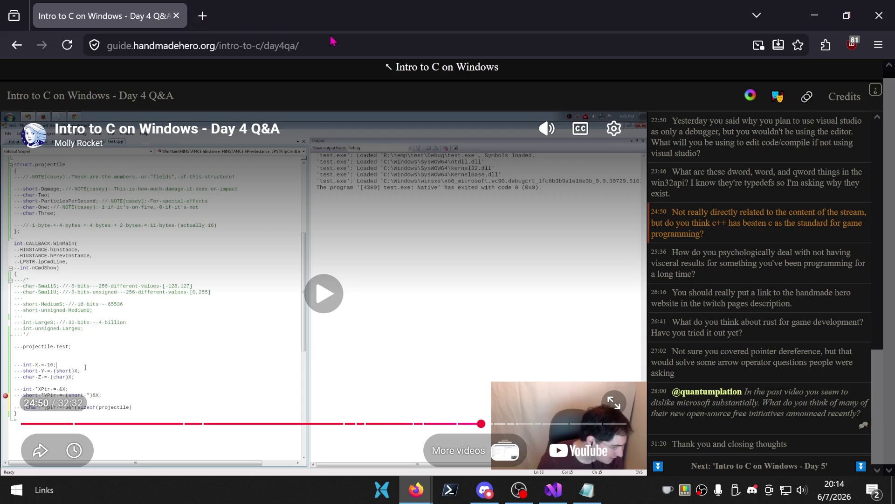
pyautogui.hotkey('ctrl', 't')
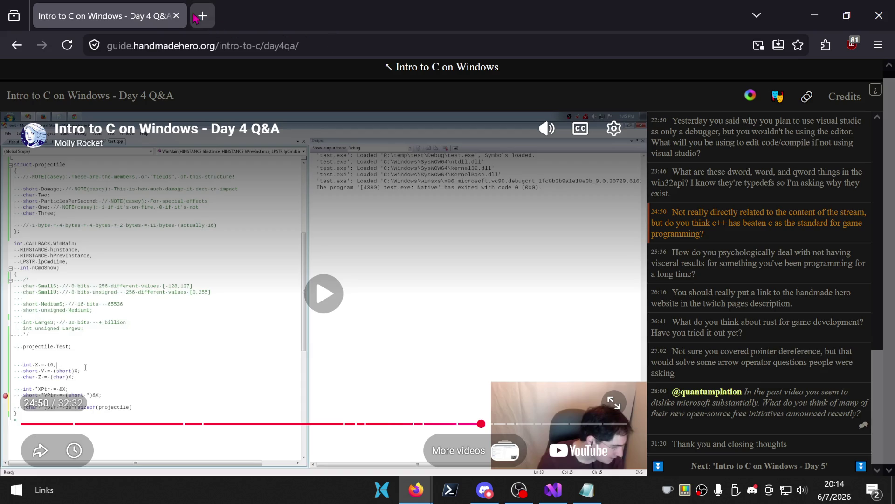
pyautogui.write('twitch.tv/')
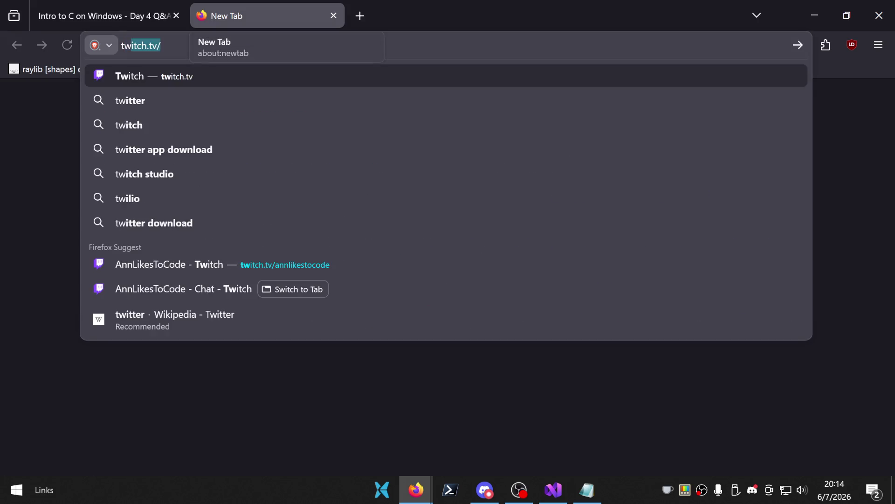
pyautogui.press('End')
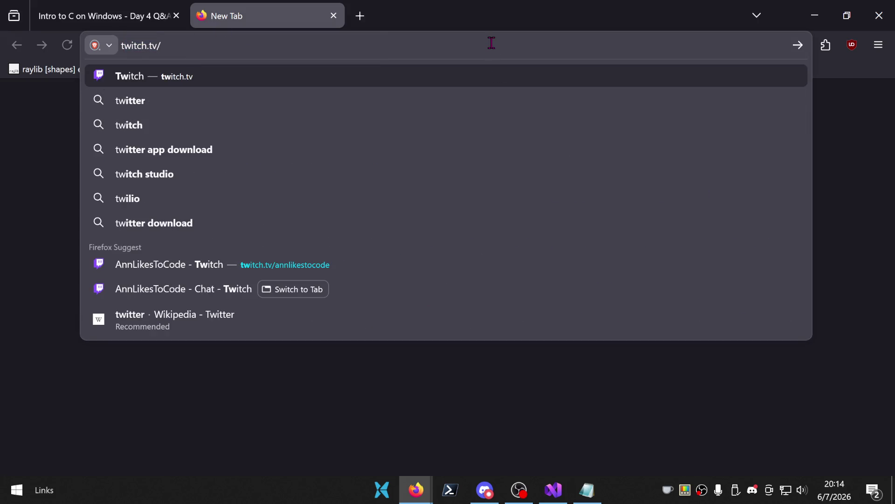
pyautogui.press('Return')
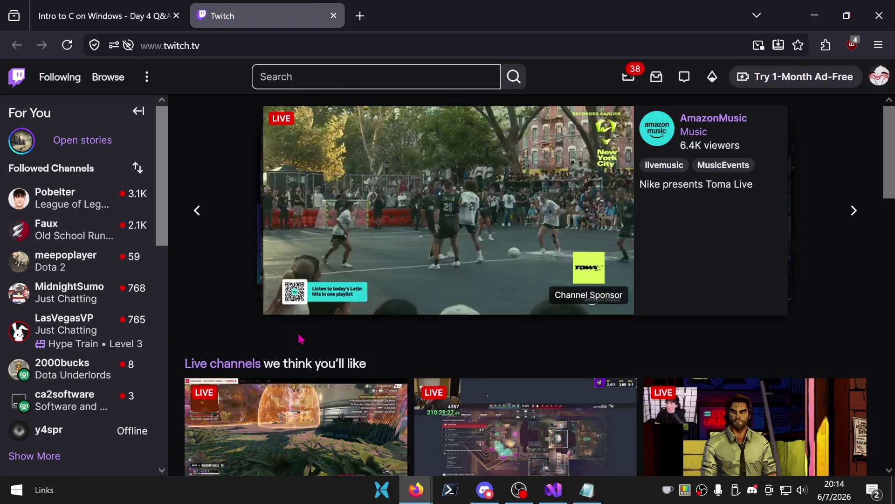
# - Pause the featured stream on the Twitch home page
pyautogui.click(280, 298)
pyautogui.scroll(-3, 104, 308)
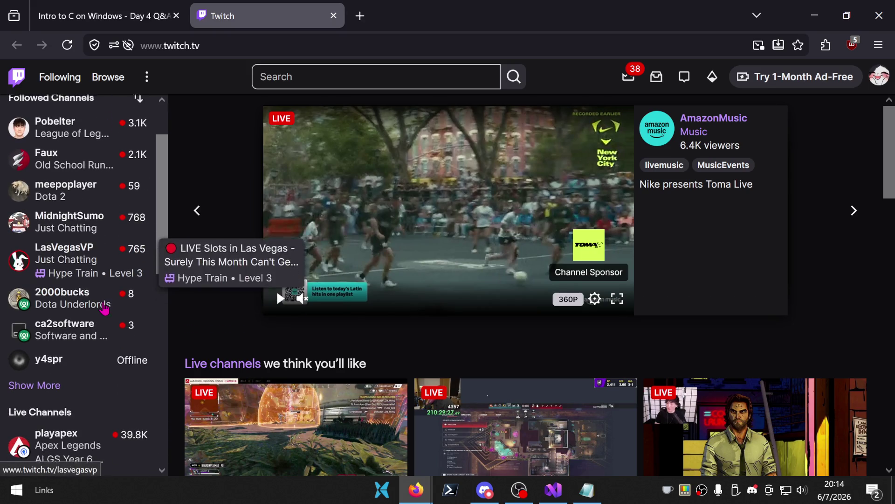
pyautogui.scroll(3, 70, 404)
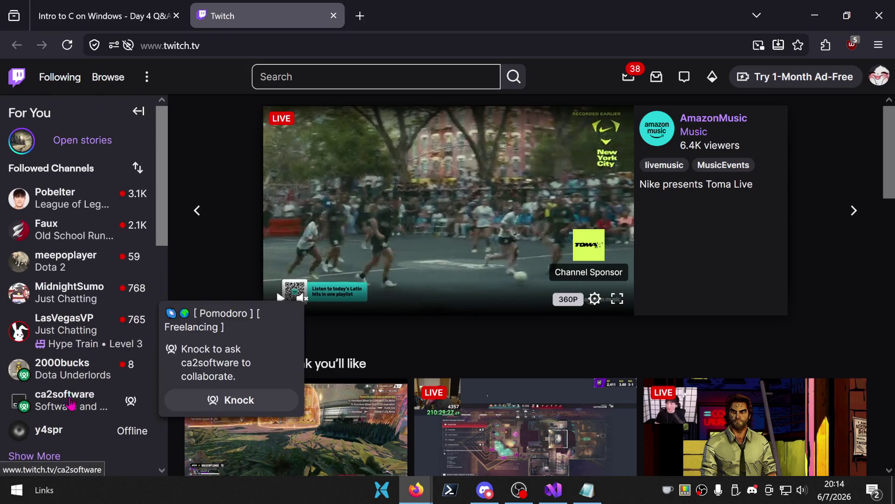
# - Search 'win2k supported architectures' in a new tab
pyautogui.click(365, 11)
pyautogui.write('win2k supported architectures')
pyautogui.press('Return')
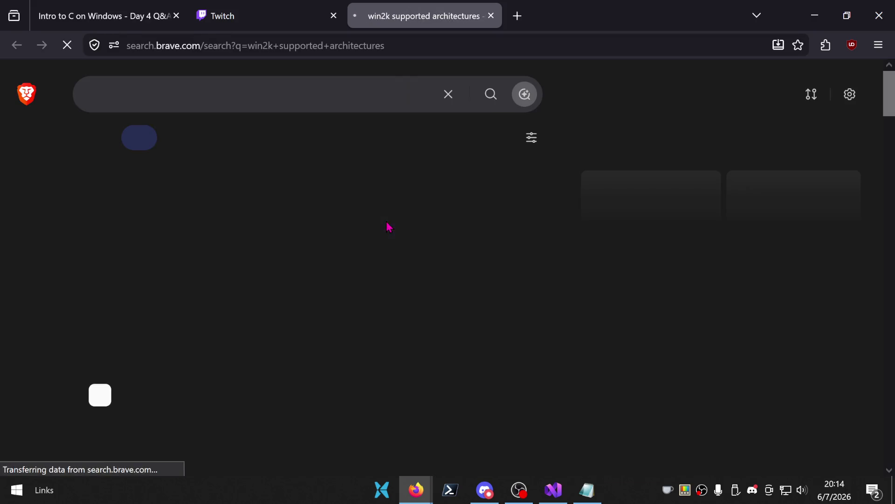